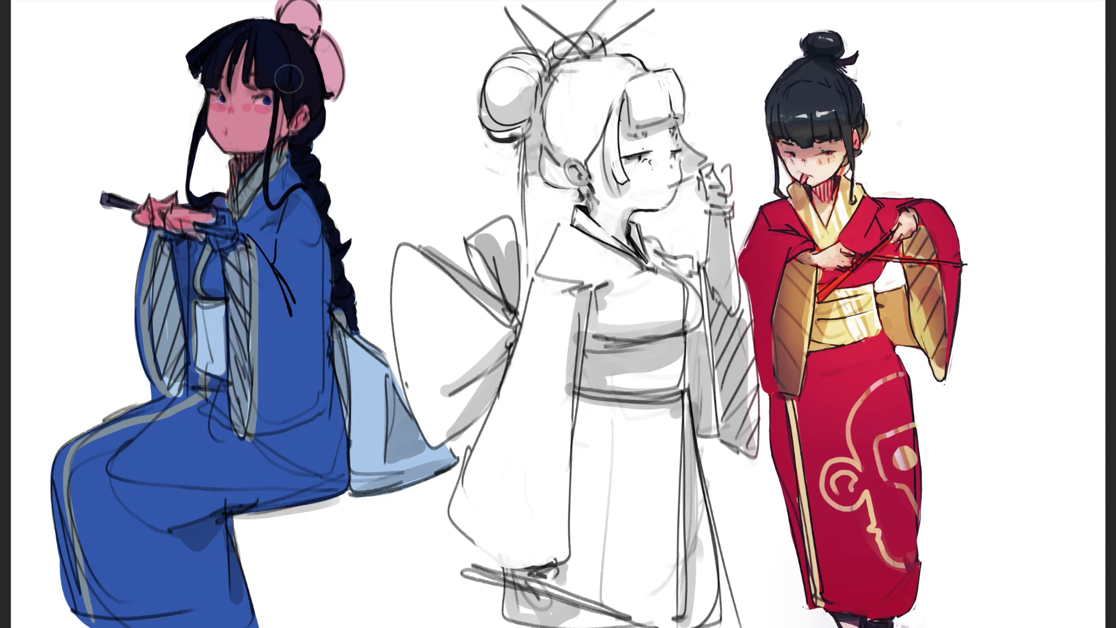
Step: Paint over the blue-robed figure's pink hair bun in light blue
mouse_move(327, 92)
left_mouse_down()
mouse_move(334, 58)
mouse_move(308, 17)
mouse_move(327, 34)
mouse_move(324, 94)
left_mouse_up()
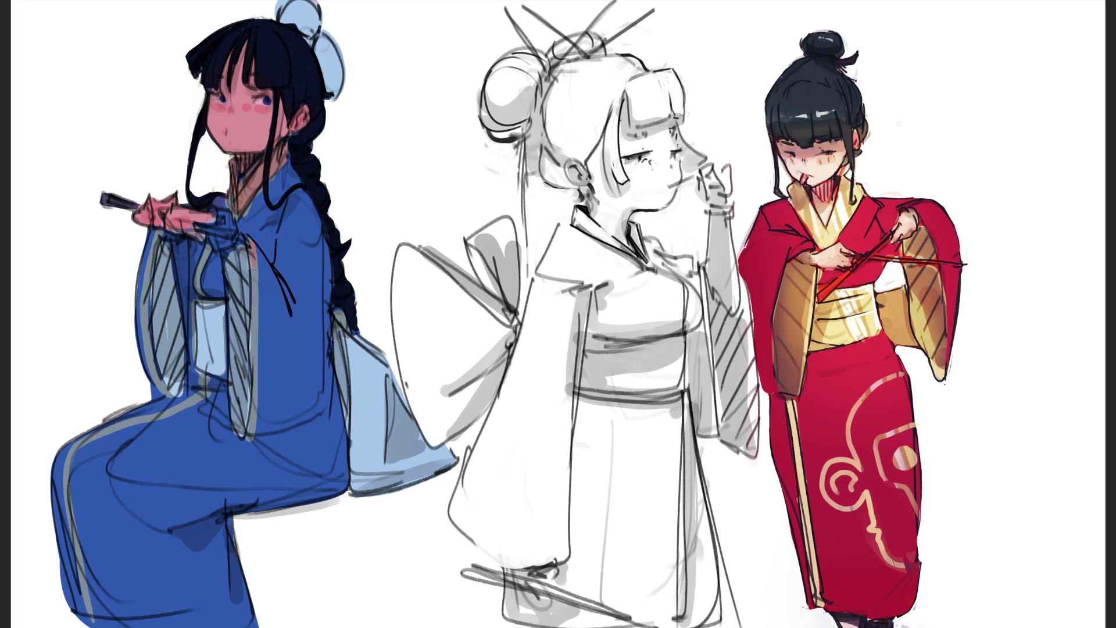
Step: Brush copper-pink trim lines down both sleeve edges, the robe edge and the leg edge
left_click_drag(254, 291, 252, 418)
left_click_drag(201, 395, 159, 416)
left_click_drag(67, 497, 92, 616)
mouse_move(161, 236)
left_mouse_down()
mouse_move(146, 319)
mouse_move(168, 394)
left_mouse_up()
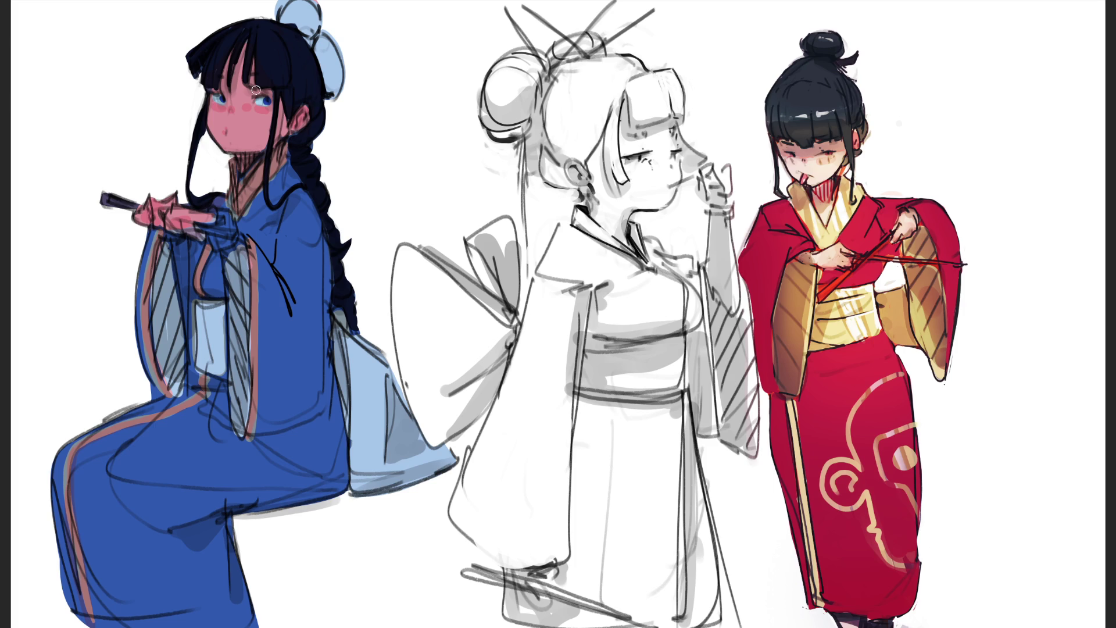
Step: Resize the brush and paint light blue across the top of the hair bun
left_click_drag(259, 42, 348, 42)
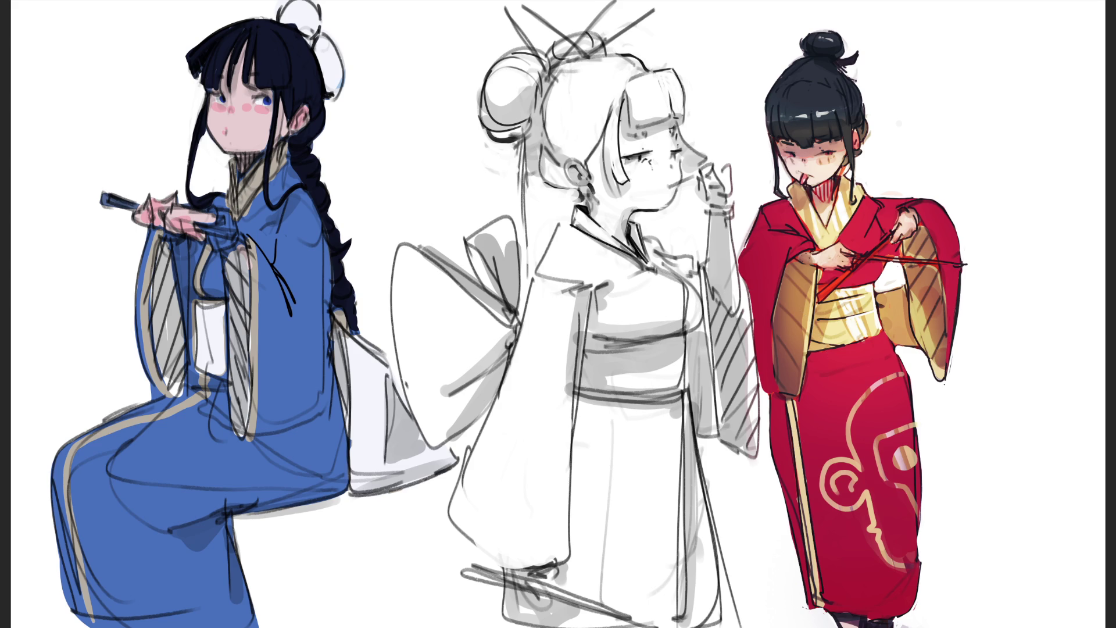
key("b")
mouse_move(297, 25)
left_mouse_down()
mouse_move(320, 21)
mouse_move(311, 42)
mouse_move(347, 42)
mouse_move(331, 55)
mouse_move(332, 97)
left_mouse_up()
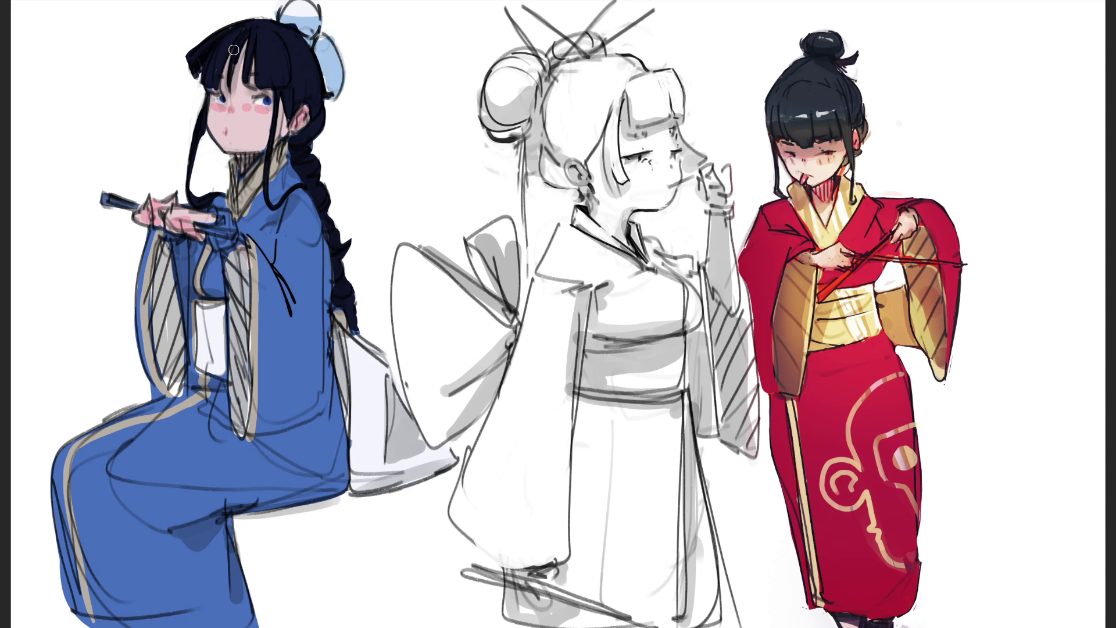
Step: Add a pink highlight up through the dark bangs, then undo part of it
left_click_drag(231, 56, 220, 87)
mouse_move(250, 32)
left_mouse_down()
mouse_move(232, 84)
mouse_move(244, 51)
left_mouse_up()
key("ctrl+z")
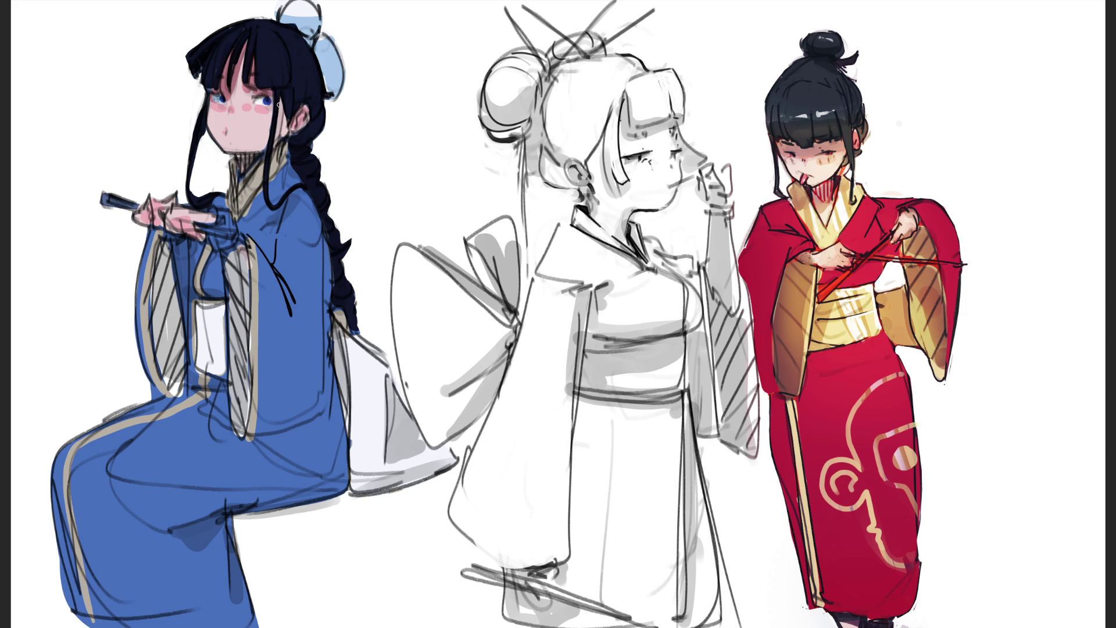
Step: Darken the hair by the face, deepen the hand's pink, shade under the sleeve, and repaint the sleeve stripes blue-grey
left_click_drag(279, 98, 274, 152)
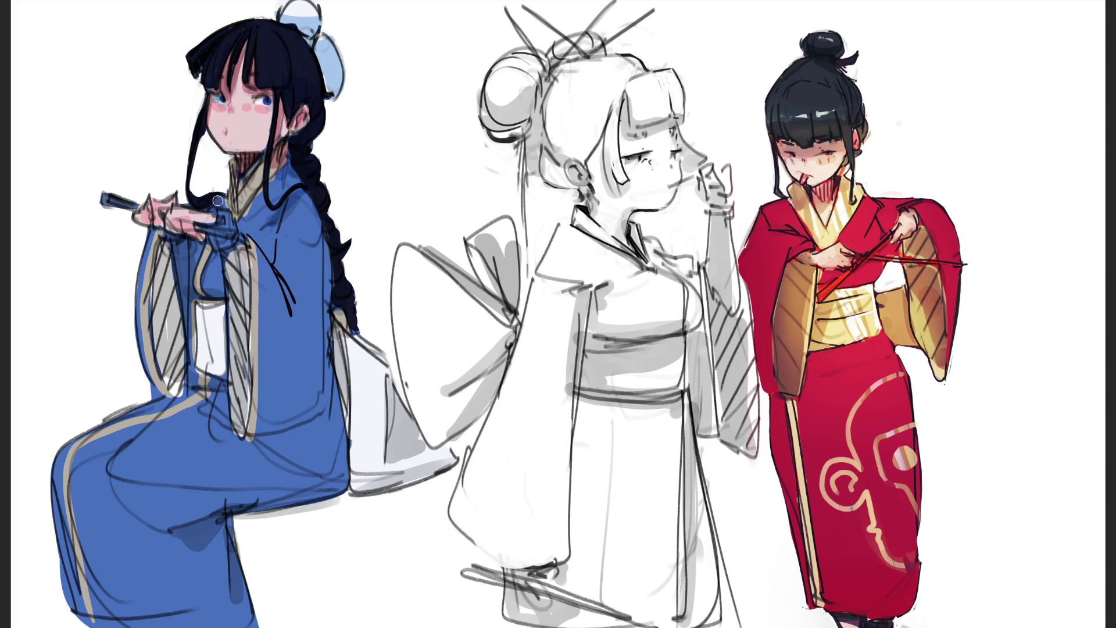
mouse_move(177, 232)
left_mouse_down()
mouse_move(197, 238)
mouse_move(188, 225)
mouse_move(206, 223)
mouse_move(152, 227)
mouse_move(163, 216)
mouse_move(170, 238)
mouse_move(175, 349)
mouse_move(157, 290)
mouse_move(182, 275)
mouse_move(186, 297)
mouse_move(194, 263)
mouse_move(223, 247)
mouse_move(256, 198)
left_mouse_up()
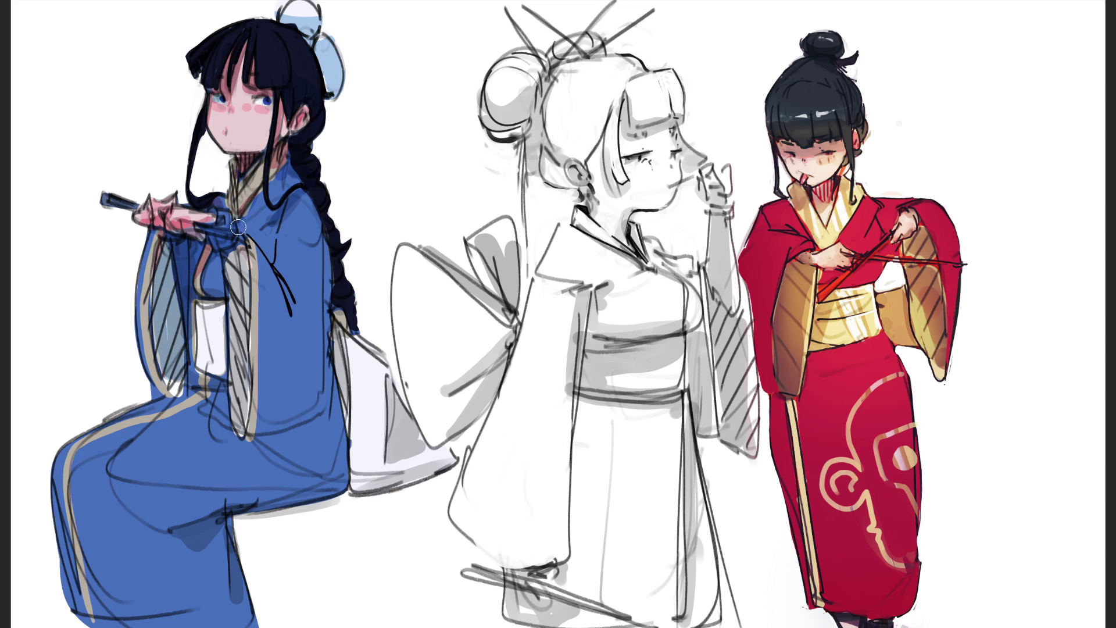
mouse_move(195, 283)
left_mouse_down()
mouse_move(225, 293)
mouse_move(185, 294)
mouse_move(213, 299)
mouse_move(188, 316)
mouse_move(224, 383)
mouse_move(196, 381)
mouse_move(233, 407)
mouse_move(183, 401)
mouse_move(167, 359)
mouse_move(144, 370)
left_mouse_up()
mouse_move(233, 253)
left_mouse_down()
mouse_move(244, 423)
mouse_move(247, 248)
mouse_move(259, 436)
mouse_move(288, 401)
mouse_move(250, 366)
mouse_move(264, 417)
left_mouse_up()
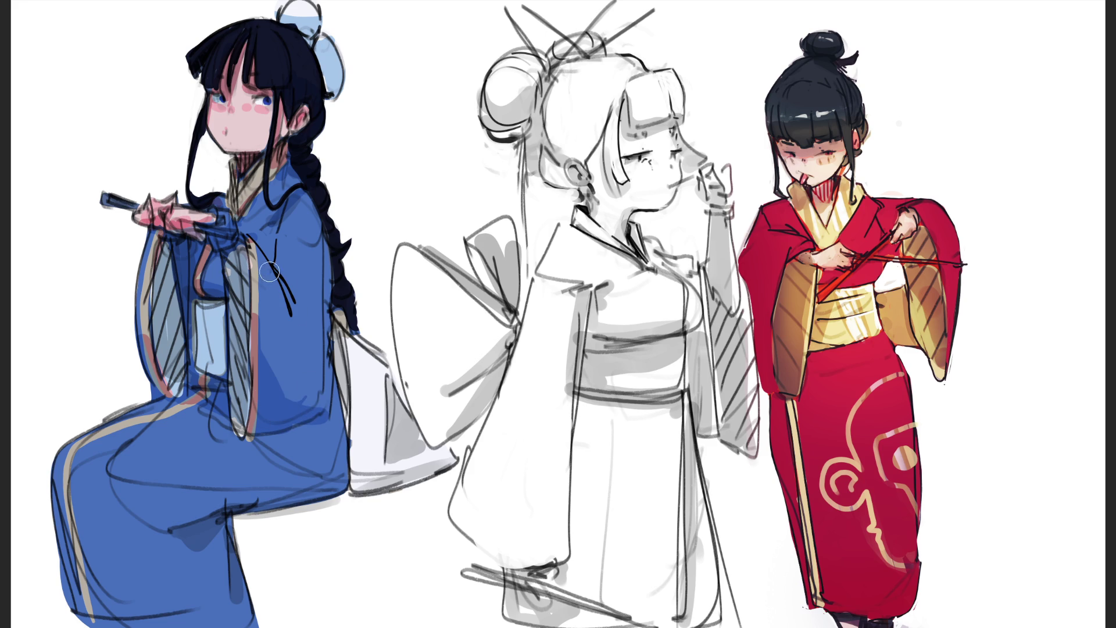
Step: Shade the back beside the braid and the pale hanging-sleeve strip in blue-grey
mouse_move(270, 272)
left_mouse_down()
mouse_move(279, 259)
mouse_move(329, 296)
mouse_move(326, 372)
mouse_move(305, 407)
mouse_move(294, 401)
mouse_move(320, 255)
mouse_move(290, 430)
mouse_move(308, 459)
mouse_move(279, 436)
mouse_move(331, 448)
mouse_move(302, 465)
mouse_move(279, 455)
mouse_move(326, 482)
left_mouse_up()
mouse_move(326, 385)
left_mouse_down()
mouse_move(246, 497)
mouse_move(332, 407)
mouse_move(341, 426)
mouse_move(383, 404)
mouse_move(407, 460)
mouse_move(416, 407)
mouse_move(445, 459)
mouse_move(372, 474)
mouse_move(404, 424)
mouse_move(378, 447)
mouse_move(357, 419)
left_mouse_up()
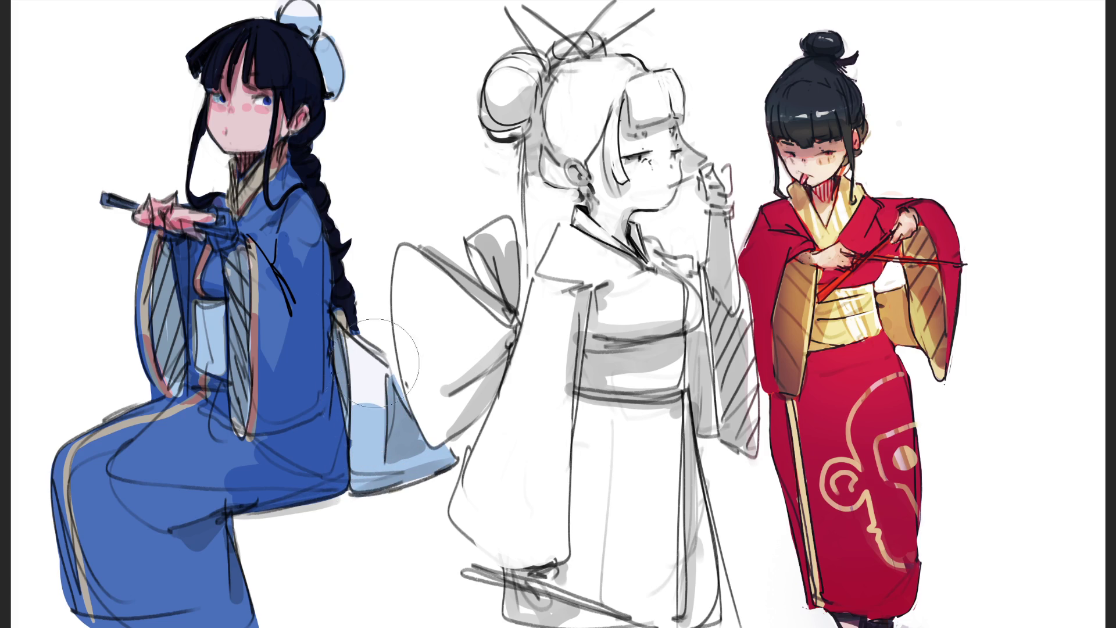
Step: With a smaller brush, add reddish trim on the sleeve hem, shade the knee, and trim the lower robe red-brown
key("bracketleft")
key("bracketleft")
key("bracketleft")
left_click_drag(194, 384, 145, 404)
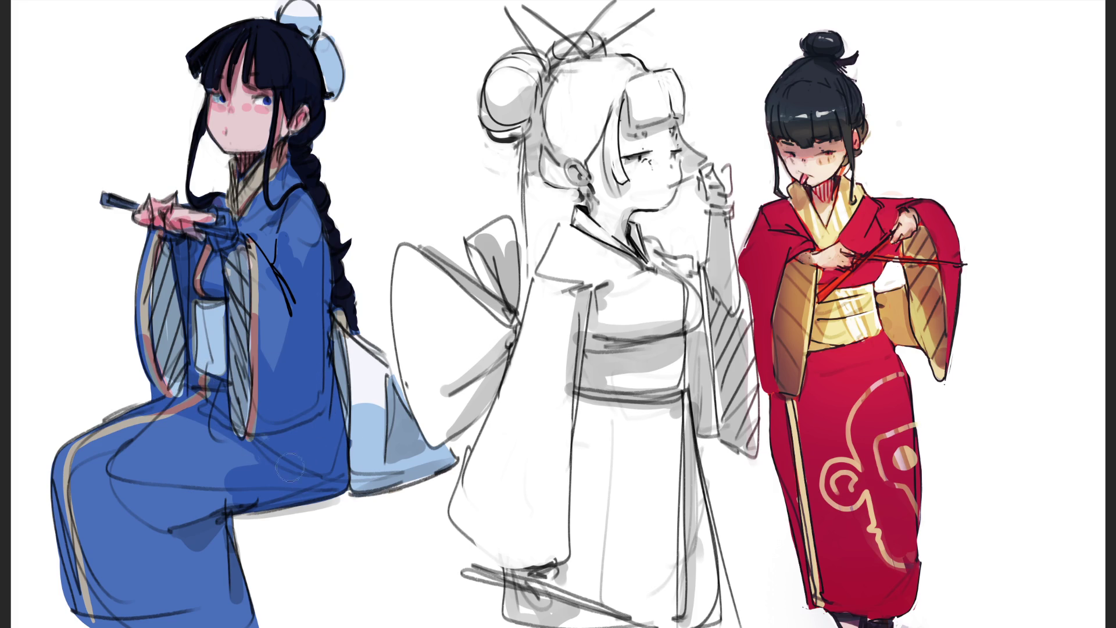
mouse_move(140, 471)
left_mouse_down()
mouse_move(227, 470)
mouse_move(154, 532)
left_mouse_up()
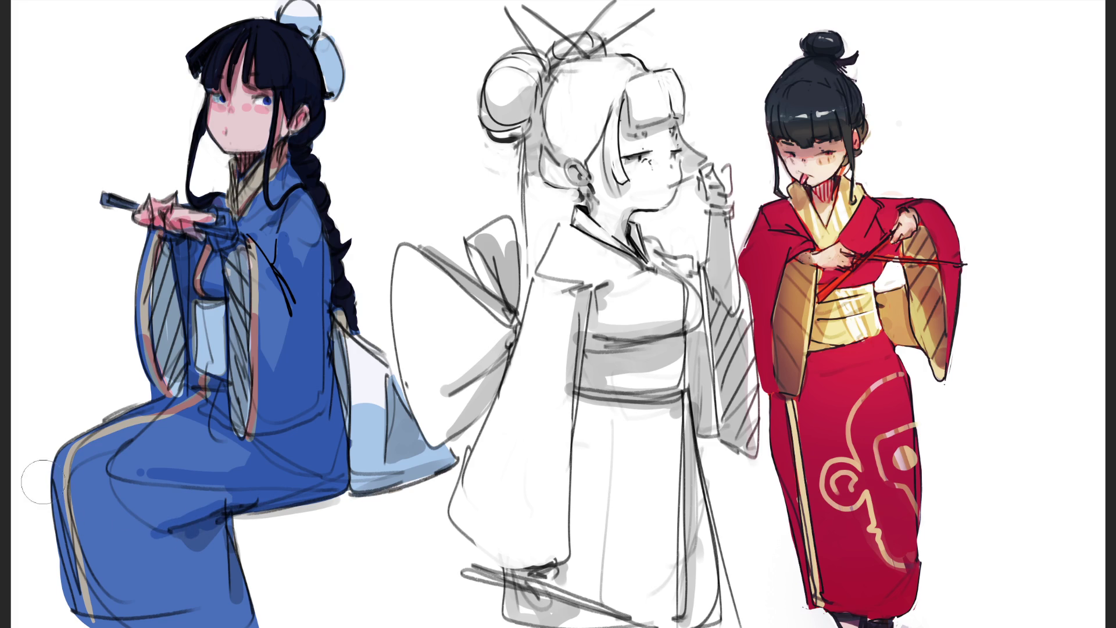
mouse_move(68, 465)
left_mouse_down()
mouse_move(90, 608)
mouse_move(66, 537)
left_mouse_up()
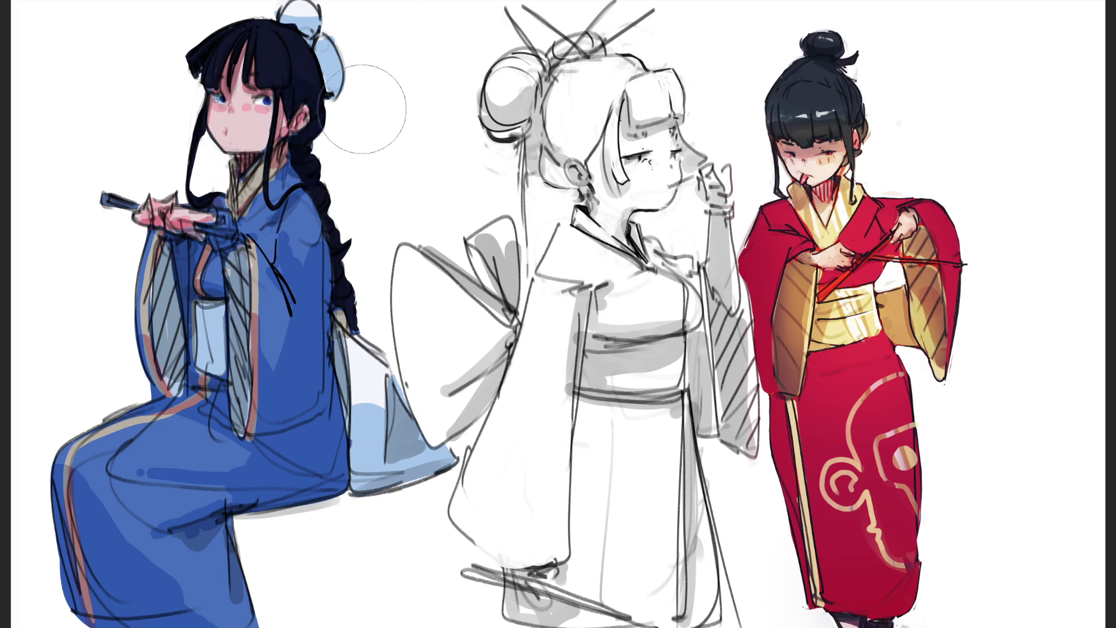
Step: Brush pink shading on the chin, then undo it and several earlier face strokes
key("[")
key("[")
key("[")
left_click_drag(230, 151, 268, 122)
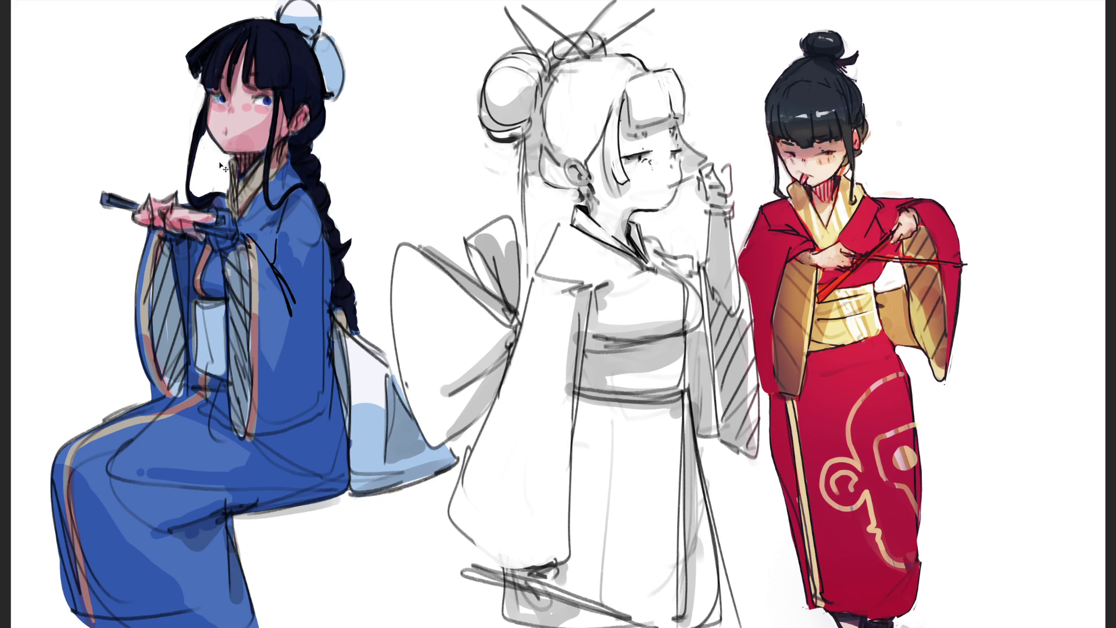
key("ctrl+z")
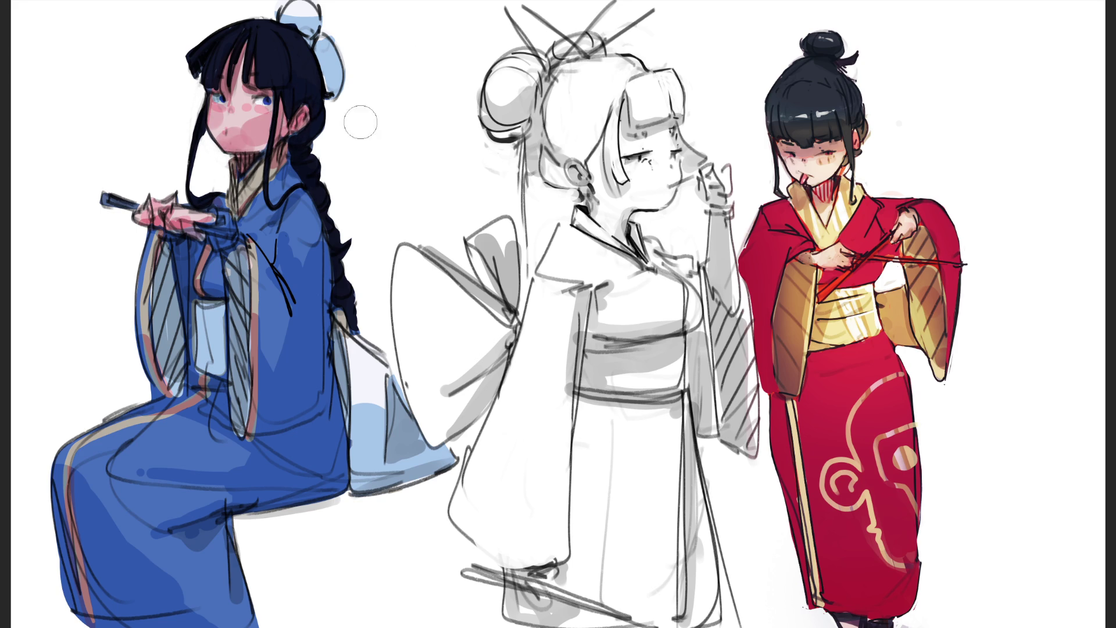
key("ctrl+z")
key("ctrl+z")
key("ctrl+z")
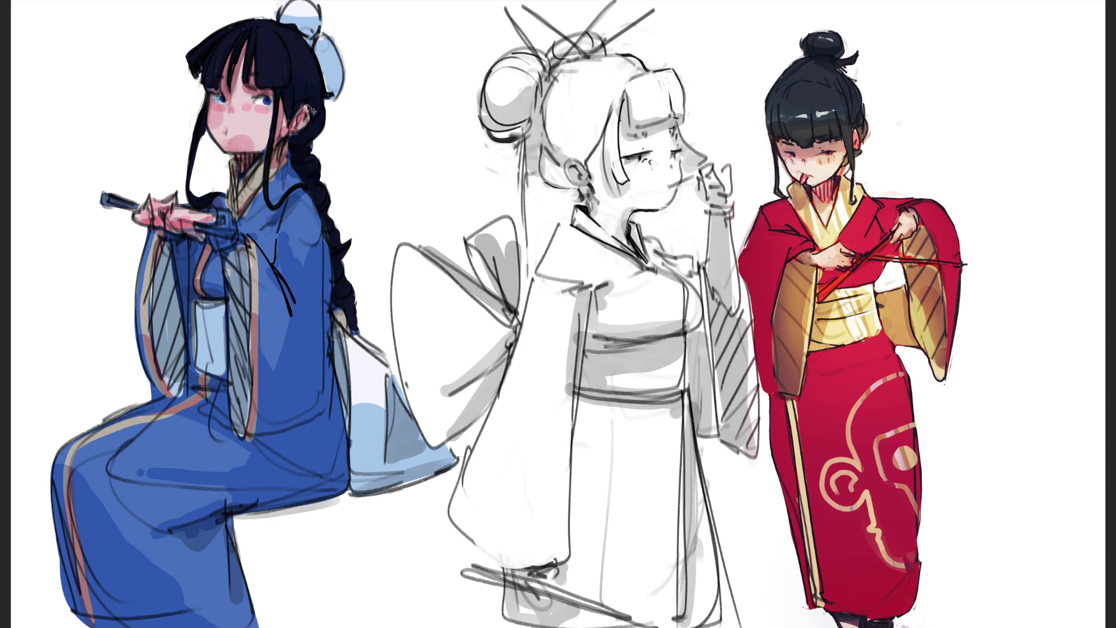
key("ctrl+z")
key("ctrl+z")
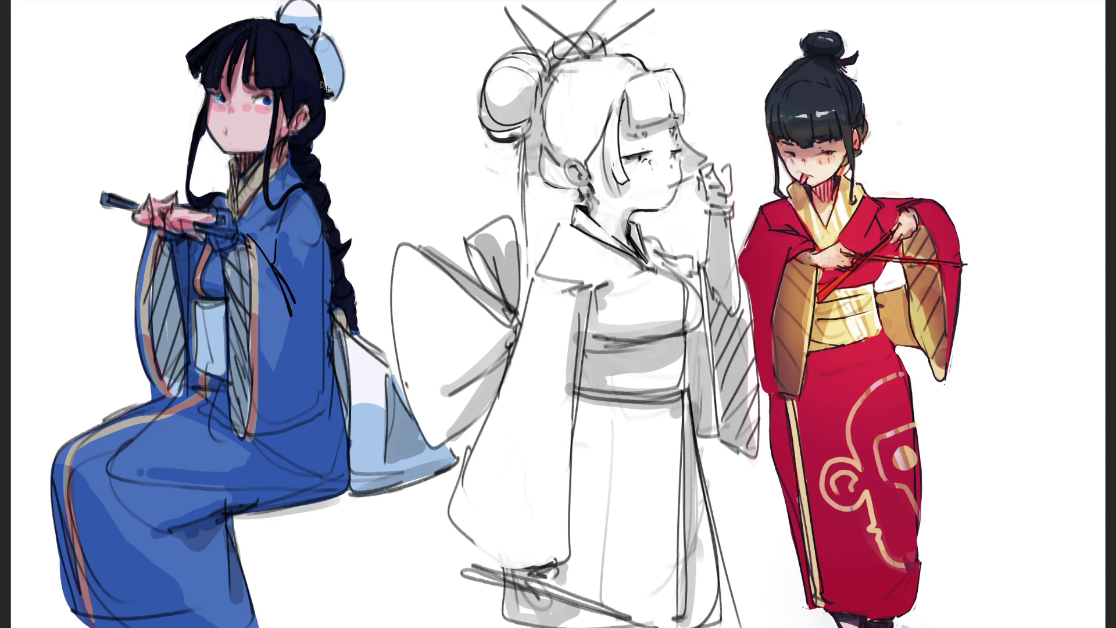
Step: Undo the stray stroke, paint a small mouth, and highlight the fan stick and its tip pale gold
key("ctrl+z")
left_click_drag(246, 133, 250, 134)
left_click_drag(198, 224, 253, 239)
left_click_drag(118, 200, 108, 197)
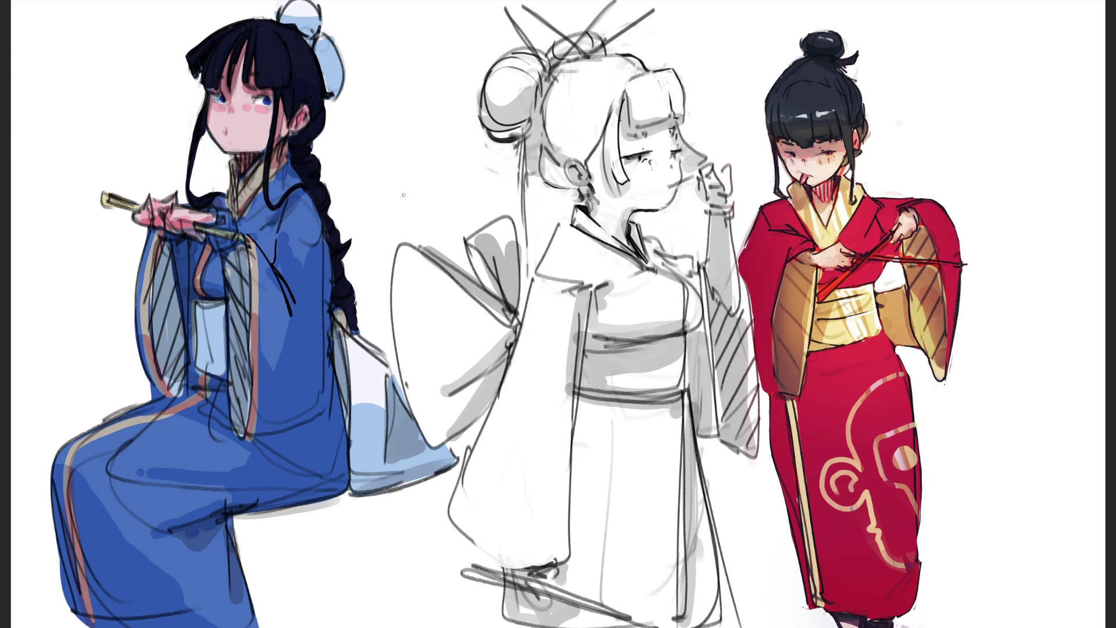
Step: With a larger soft brush, brighten the upper robe, braid and sleeve tip blue, undoing the hem gradient
key("bracketright")
key("bracketright")
key("bracketright")
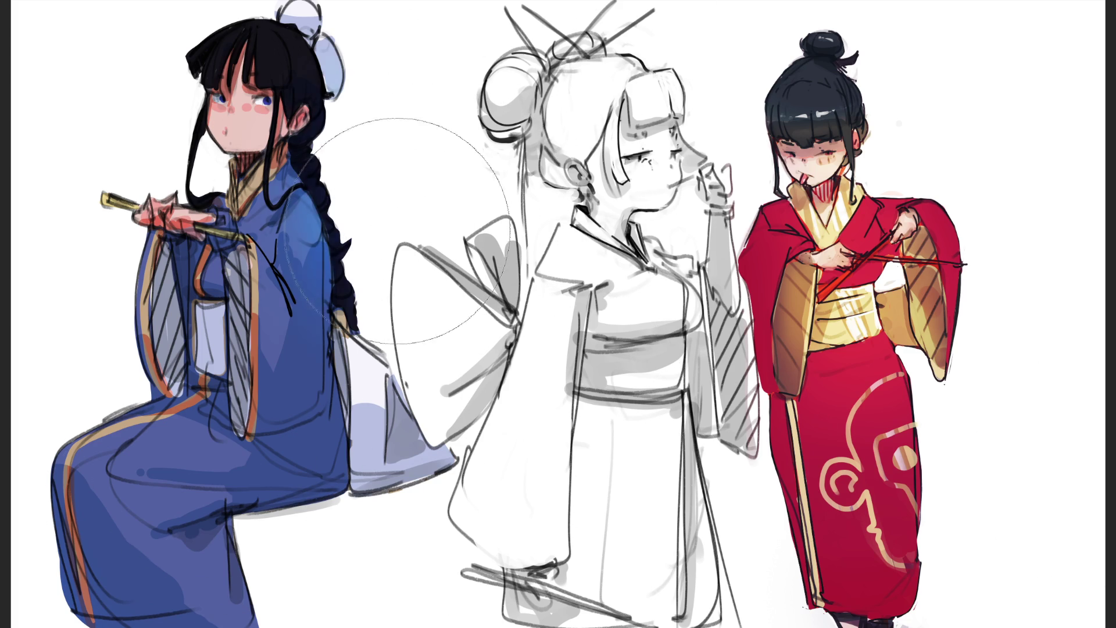
left_click_drag(349, 250, 437, 169)
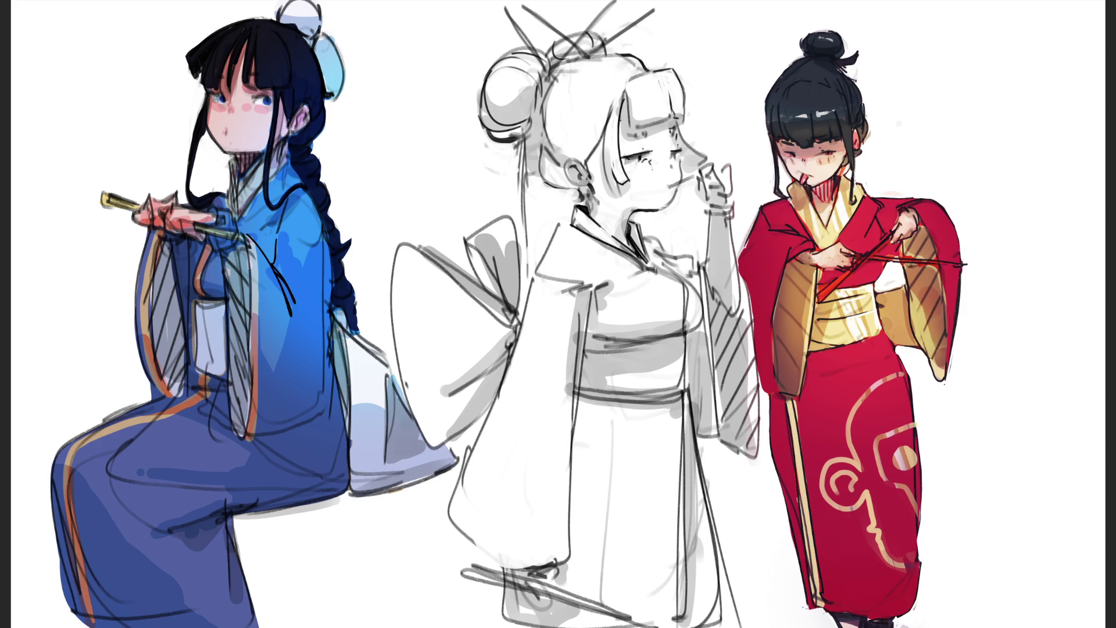
left_click_drag(407, 406, 372, 476)
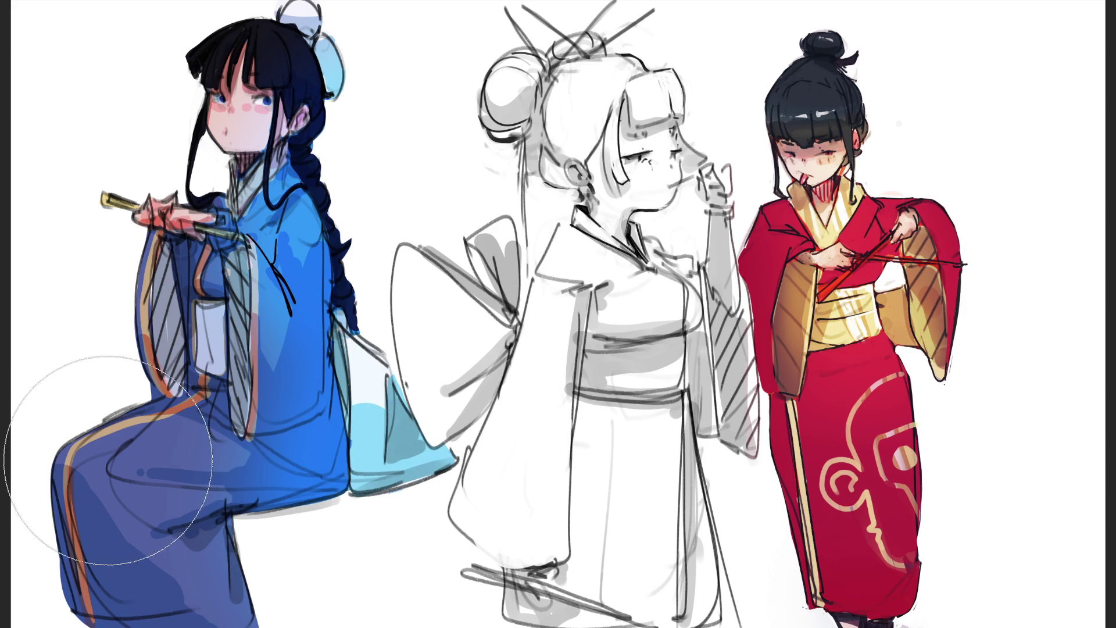
left_click_drag(50, 523, 122, 616)
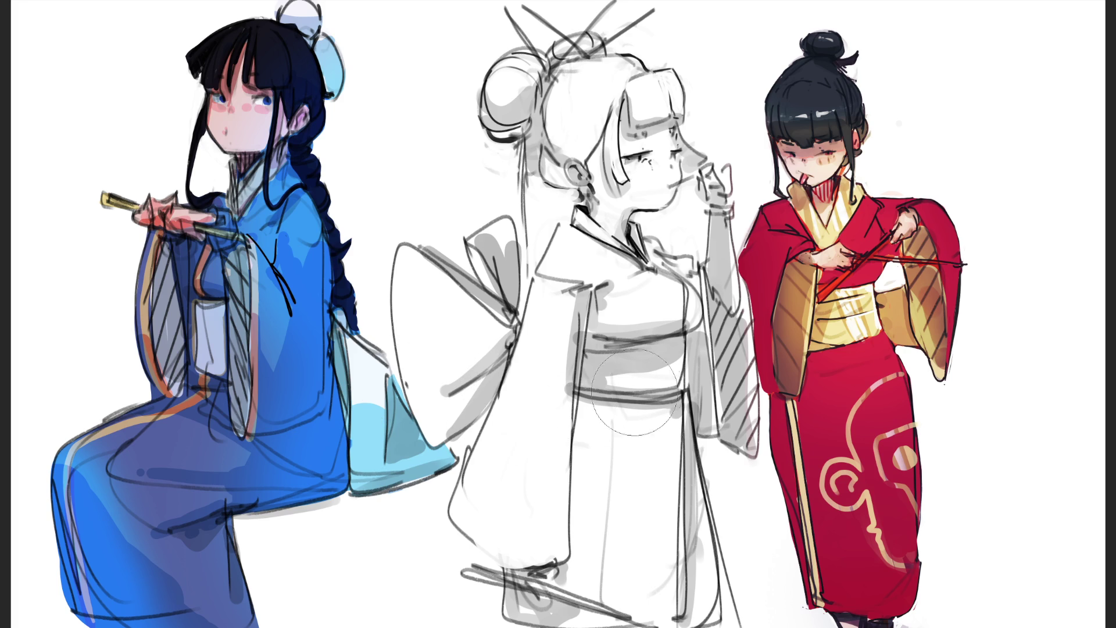
key("ctrl+z")
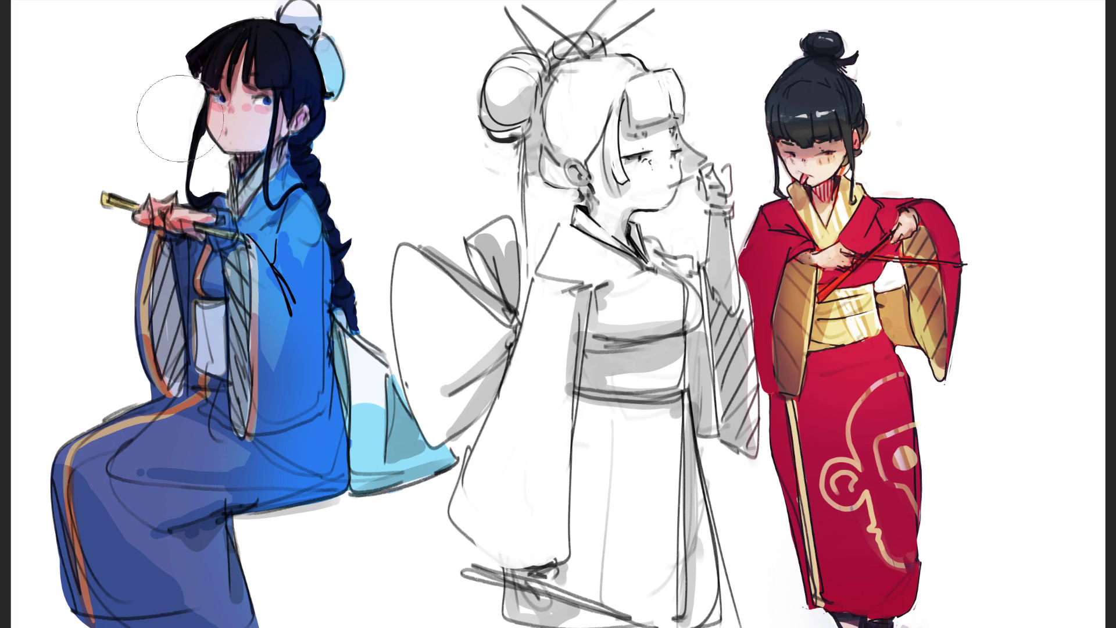
Step: Glaze the face and hair pinker and tint the sleeve, hand and torso purple-pink
left_click_drag(174, 110, 206, 74)
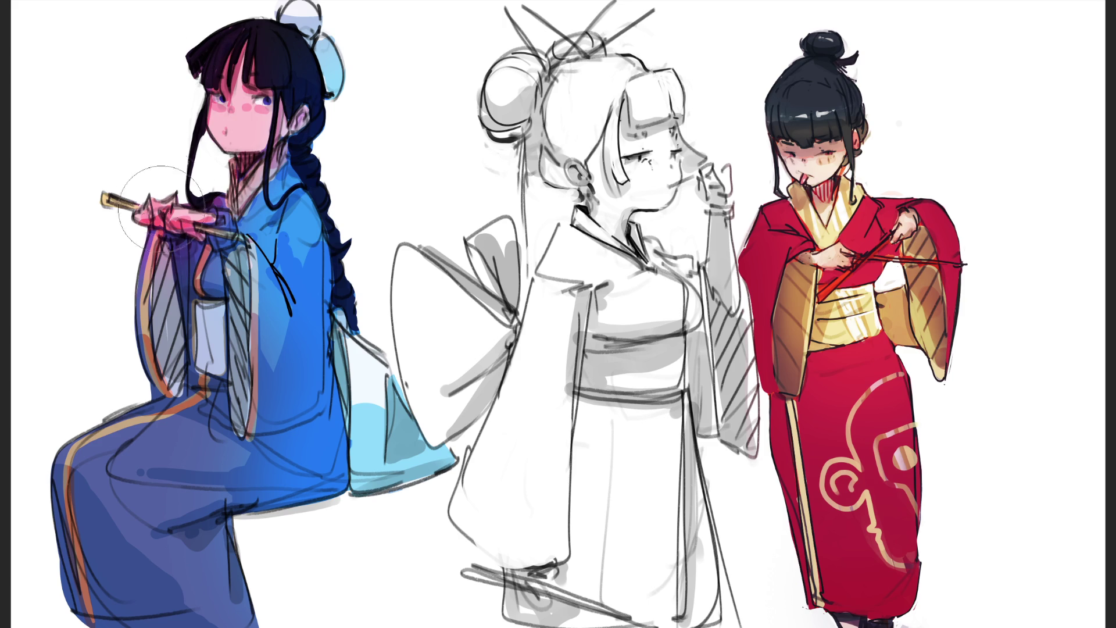
mouse_move(157, 220)
left_mouse_down()
mouse_move(201, 364)
mouse_move(128, 326)
mouse_move(87, 425)
mouse_move(163, 523)
mouse_move(256, 608)
left_mouse_up()
mouse_move(204, 250)
left_mouse_down()
mouse_move(233, 291)
mouse_move(279, 291)
mouse_move(314, 204)
mouse_move(279, 244)
left_mouse_up()
Step: Undo the purple torso, tint the lower-left hem purple, and repaint the sleeve and lower robe blue
key("ctrl+z")
mouse_move(94, 517)
left_mouse_down()
mouse_move(50, 456)
mouse_move(37, 511)
mouse_move(167, 591)
left_mouse_up()
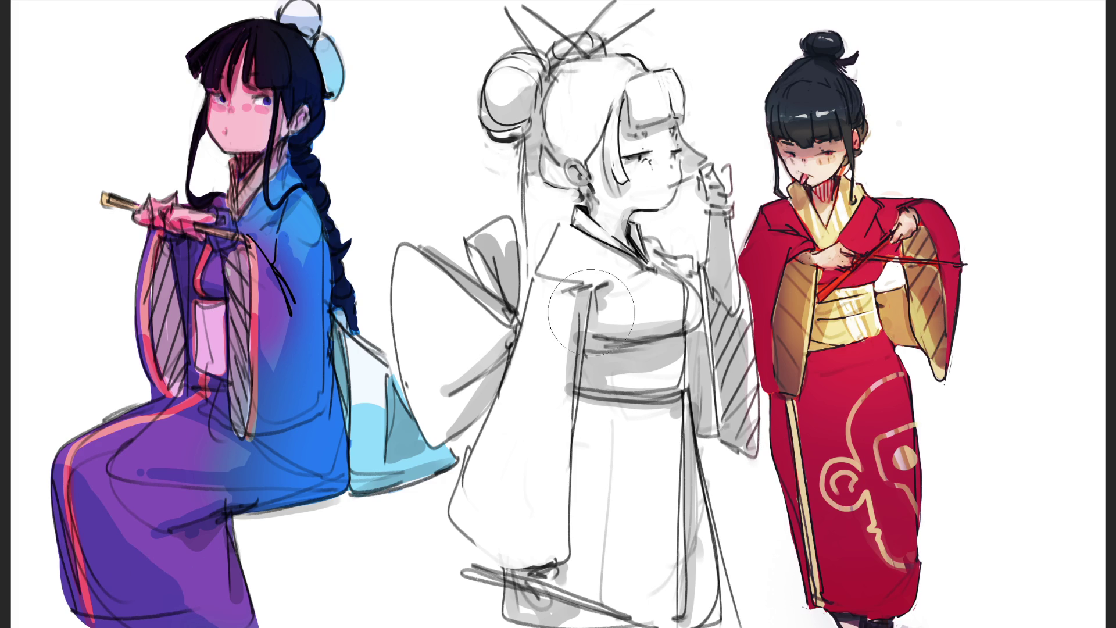
key("bracketright")
key("bracketright")
key("bracketright")
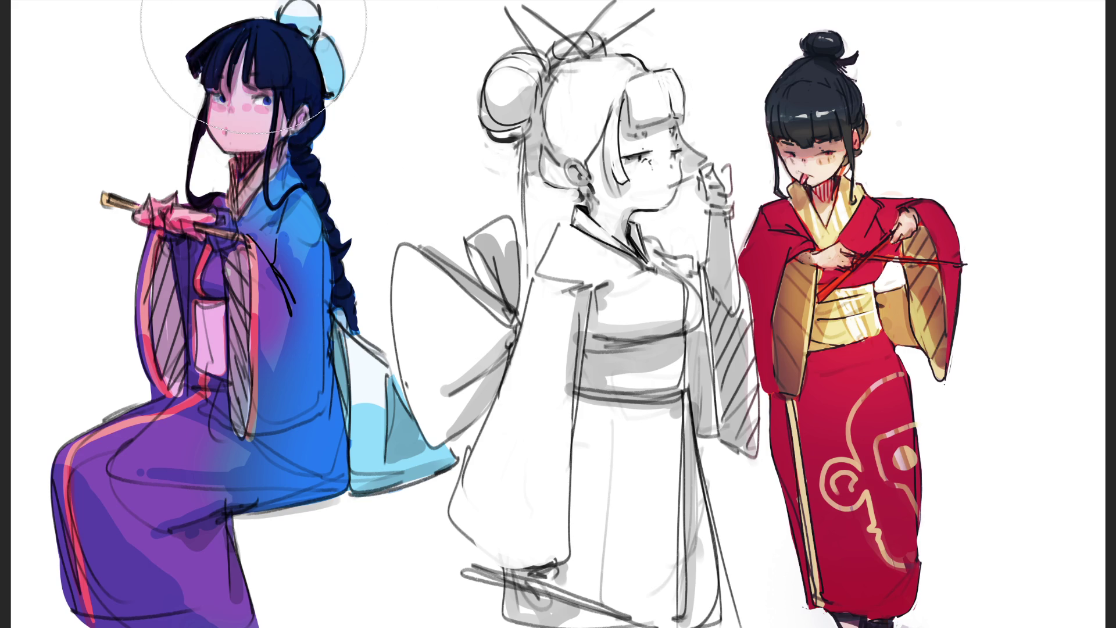
left_click_drag(273, 314, 316, 306)
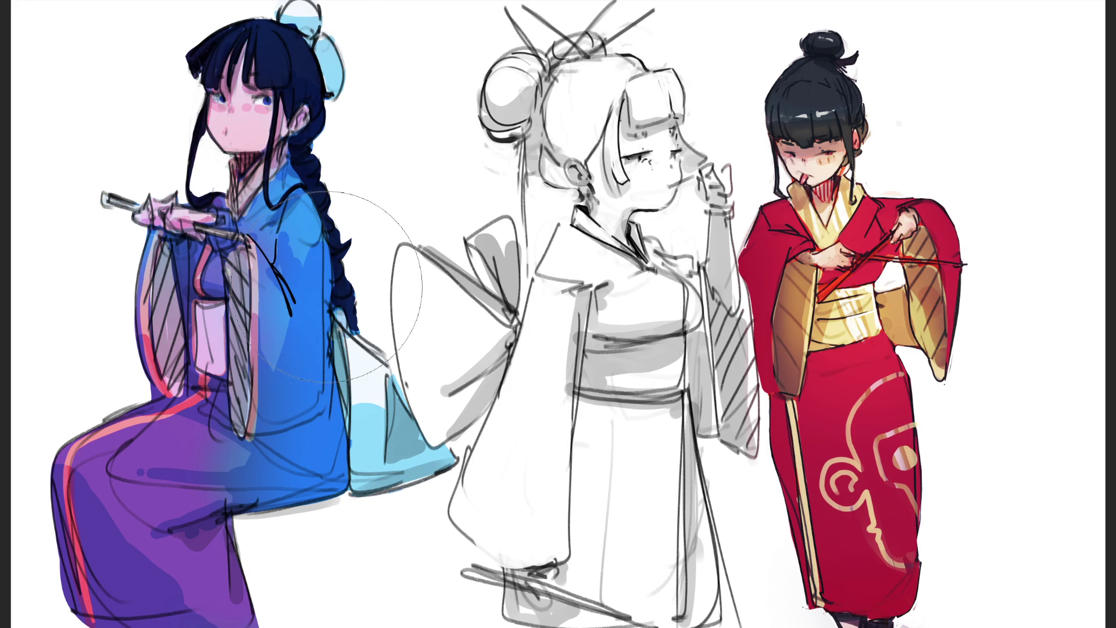
mouse_move(290, 378)
left_mouse_down()
mouse_move(174, 401)
mouse_move(146, 476)
left_mouse_up()
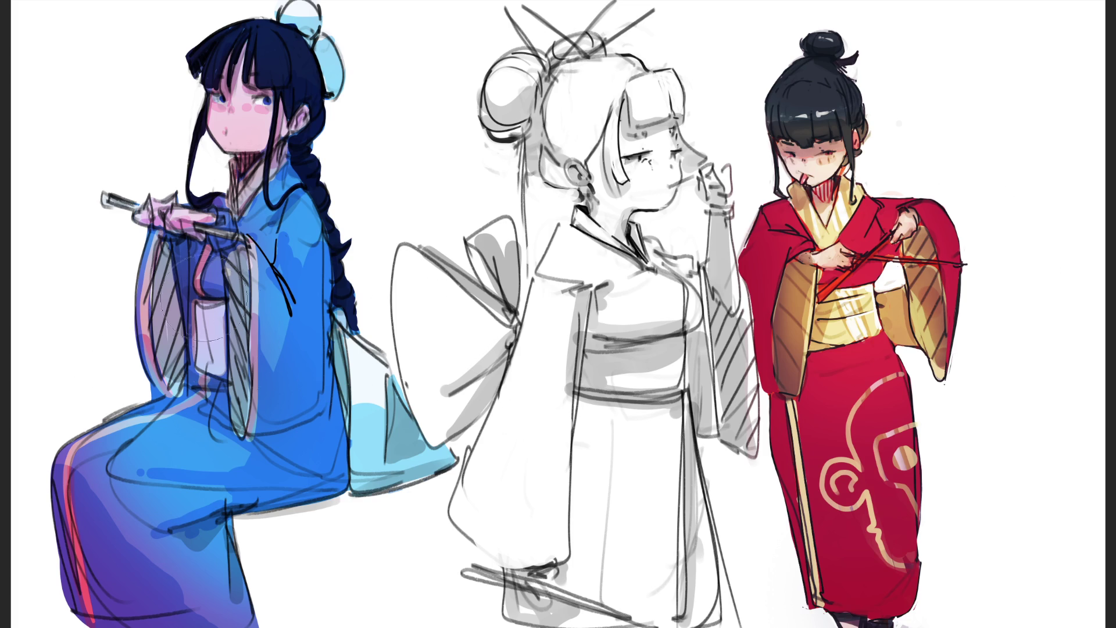
Step: Paint orange and yellow trim along the sleeve edges, chest panel and collar by the neck
mouse_move(203, 298)
left_mouse_down()
mouse_move(209, 361)
mouse_move(256, 314)
mouse_move(192, 407)
left_mouse_up()
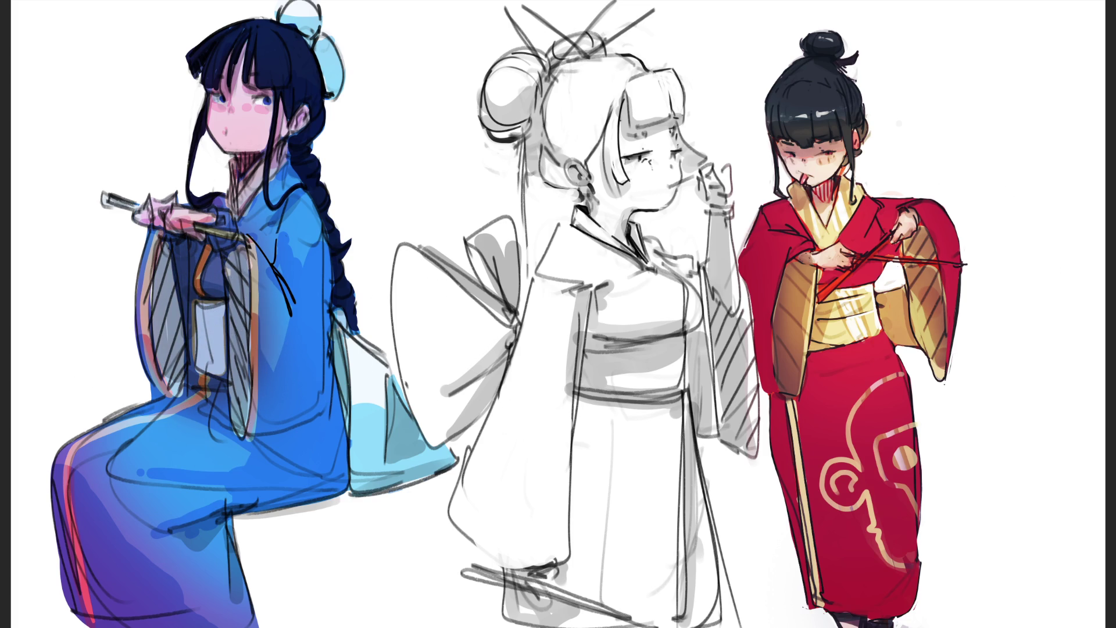
left_click_drag(256, 245, 258, 418)
mouse_move(180, 300)
left_mouse_down()
mouse_move(174, 267)
mouse_move(151, 244)
mouse_move(206, 288)
left_mouse_up()
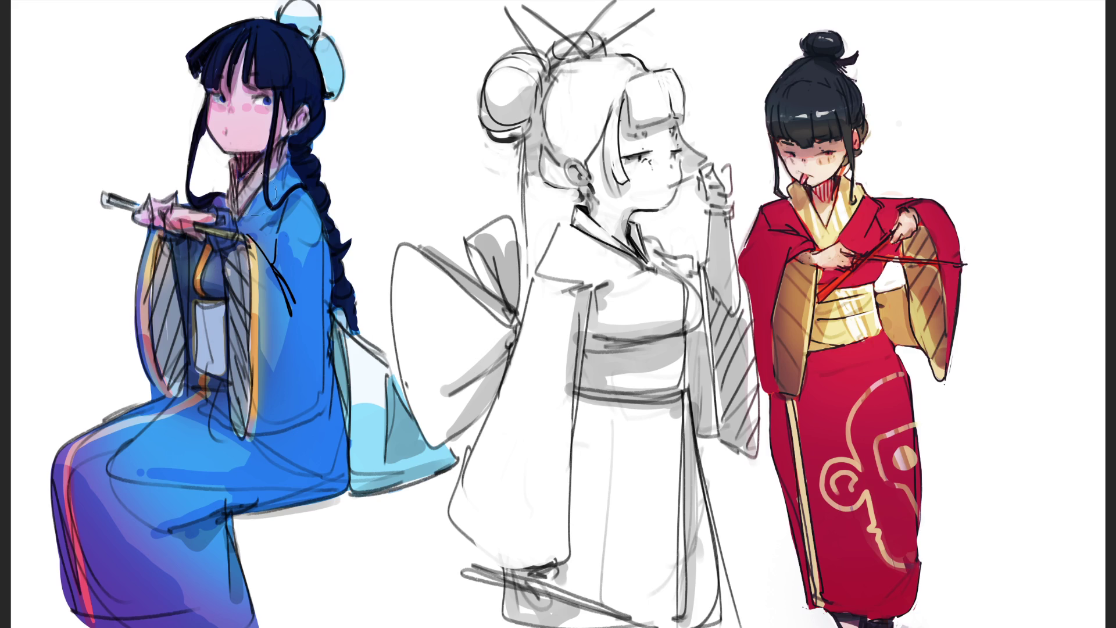
left_click_drag(244, 215, 265, 175)
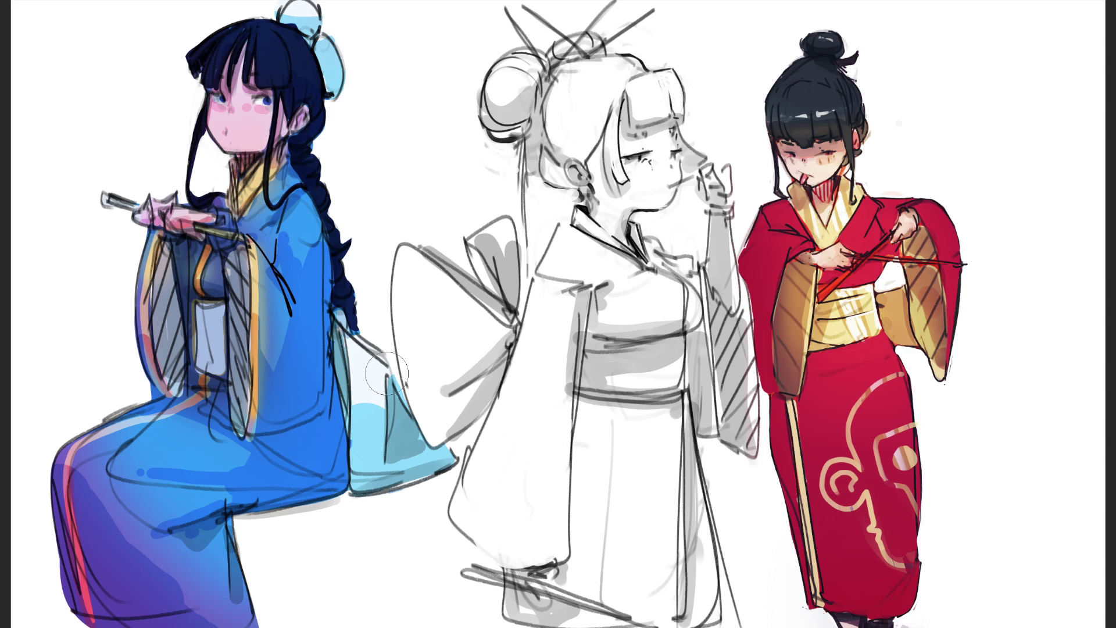
Step: Add an orange-yellow highlight on the thigh's upper curve, then reshade the lower robe darker blue near the knee and hem
key("bracketright")
mouse_move(64, 465)
left_mouse_down()
mouse_move(131, 417)
mouse_move(116, 424)
left_mouse_up()
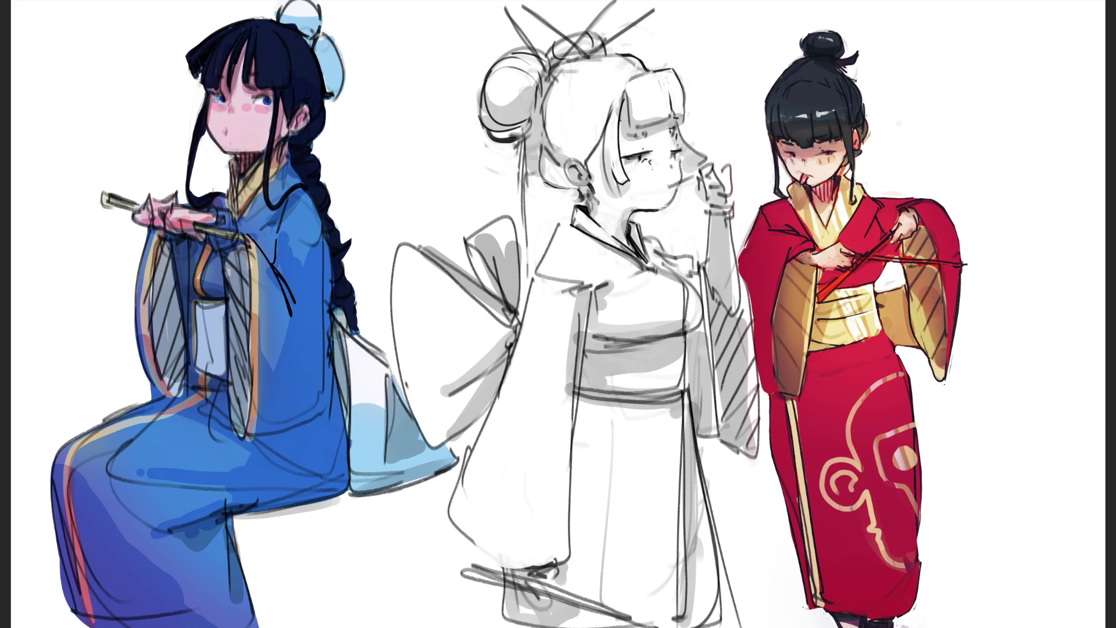
mouse_move(348, 372)
left_mouse_down()
mouse_move(309, 368)
mouse_move(317, 468)
left_mouse_up()
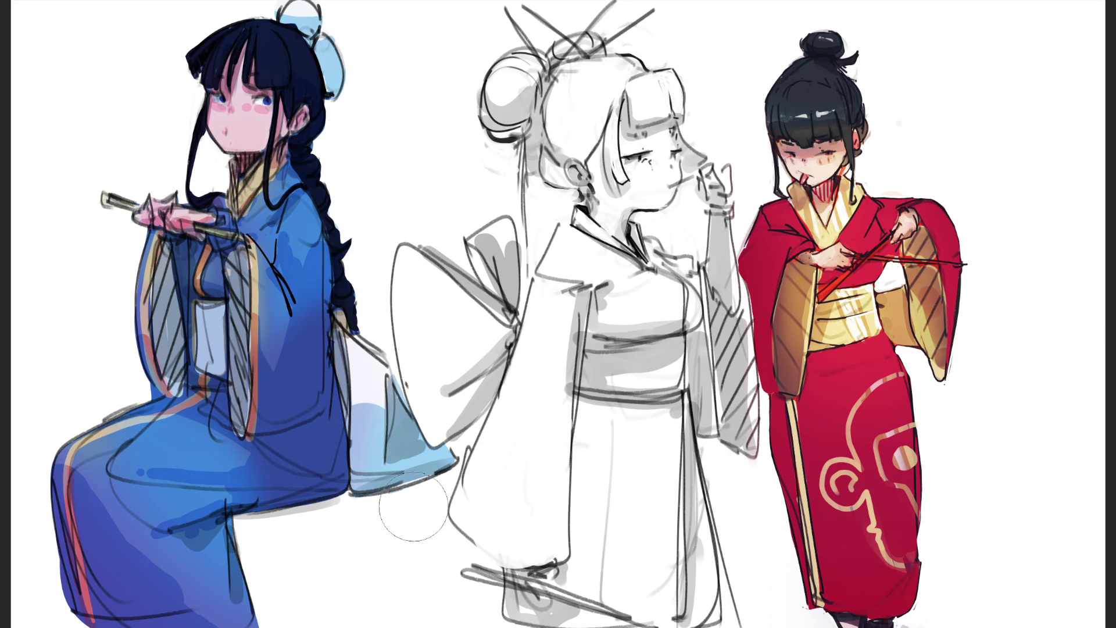
key("ctrl+z")
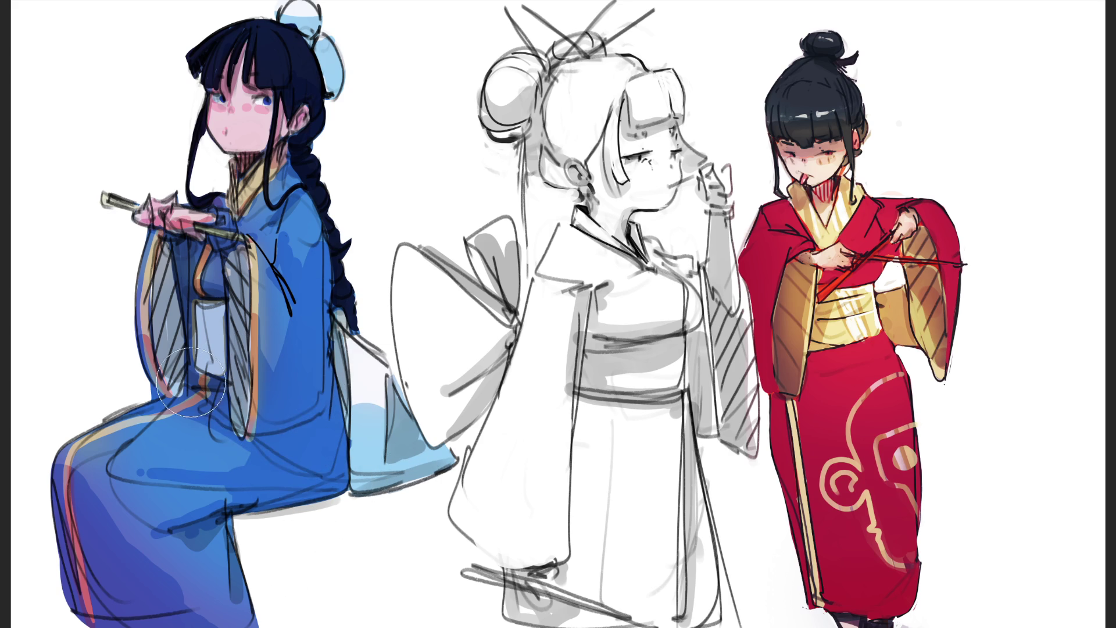
mouse_move(280, 436)
left_mouse_down()
mouse_move(302, 454)
mouse_move(279, 523)
mouse_move(198, 529)
left_mouse_up()
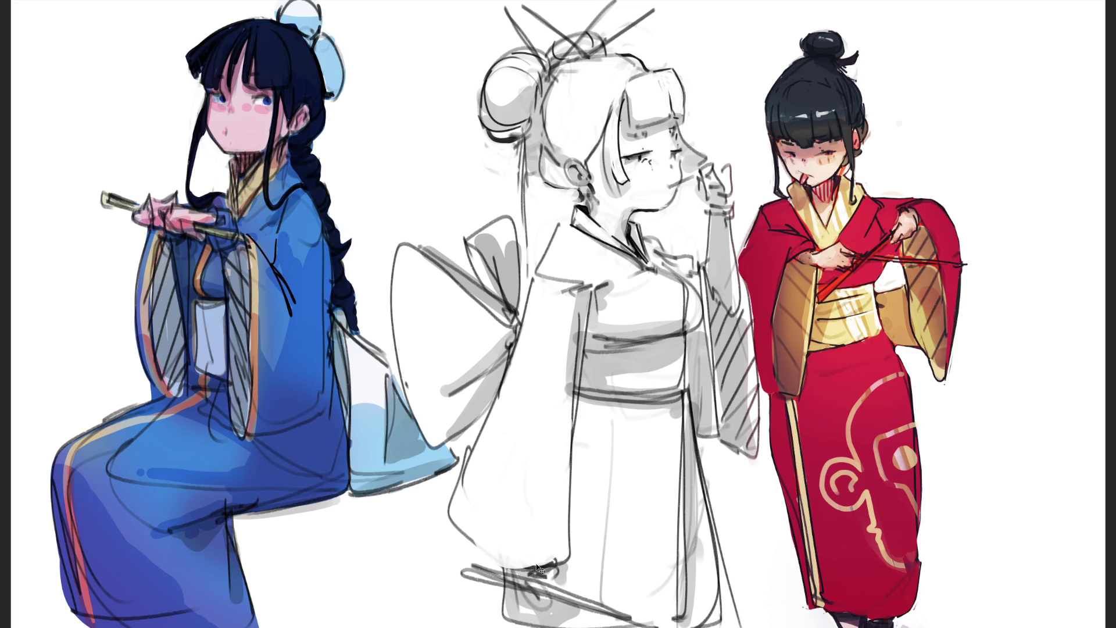
key("ctrl+z")
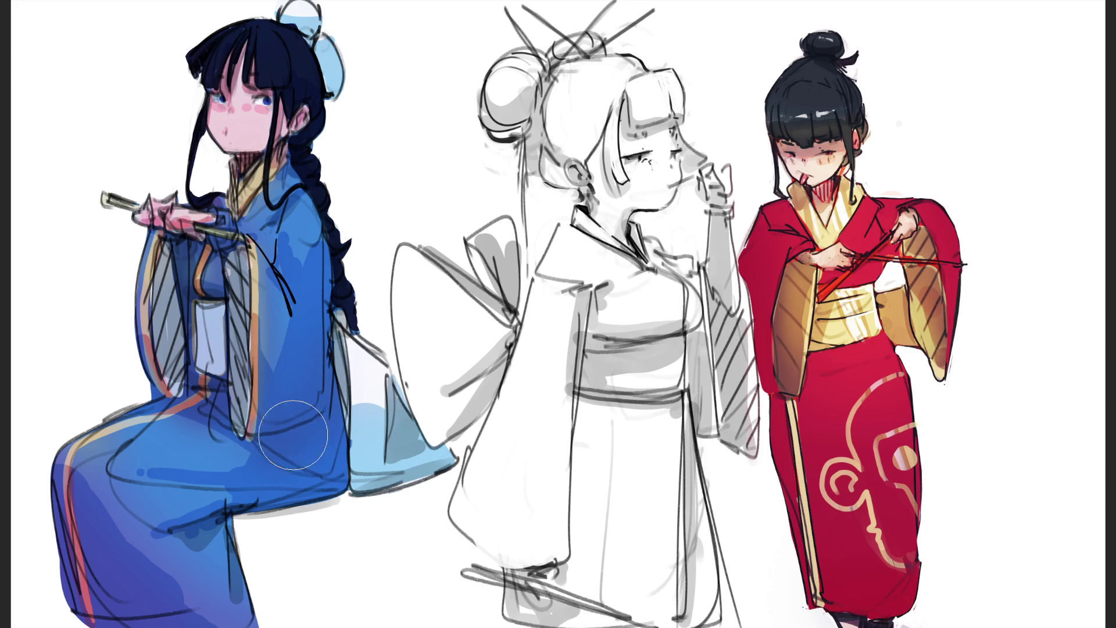
left_click_drag(96, 498, 221, 582)
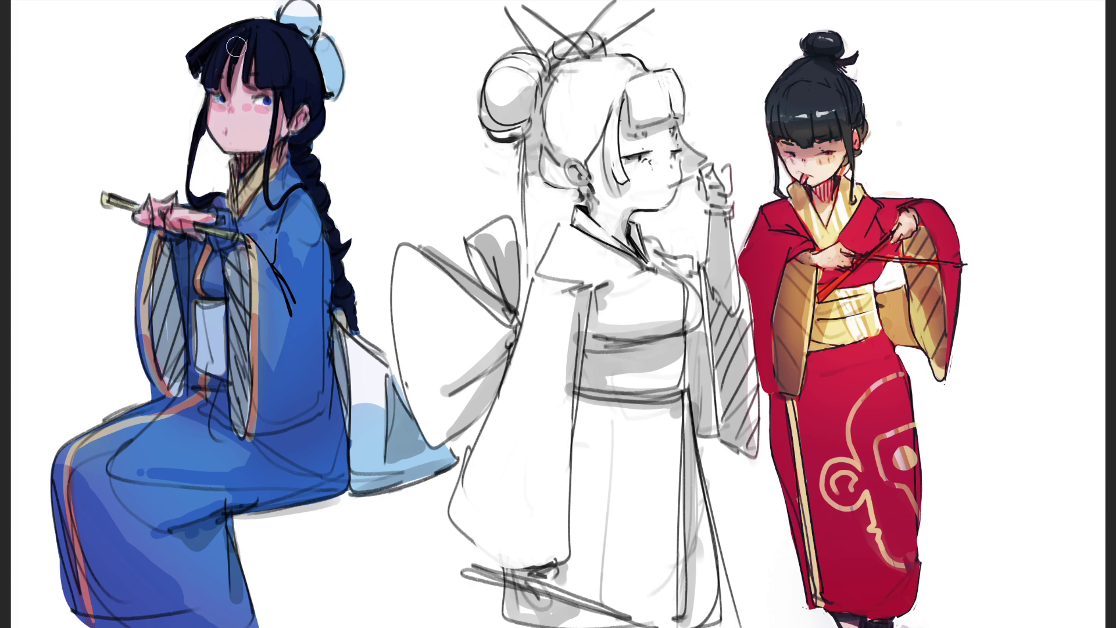
Step: Paint a white shine across the bangs, thin it with dark hair colour, and dab white on the nose
left_click_drag(201, 51, 336, 45)
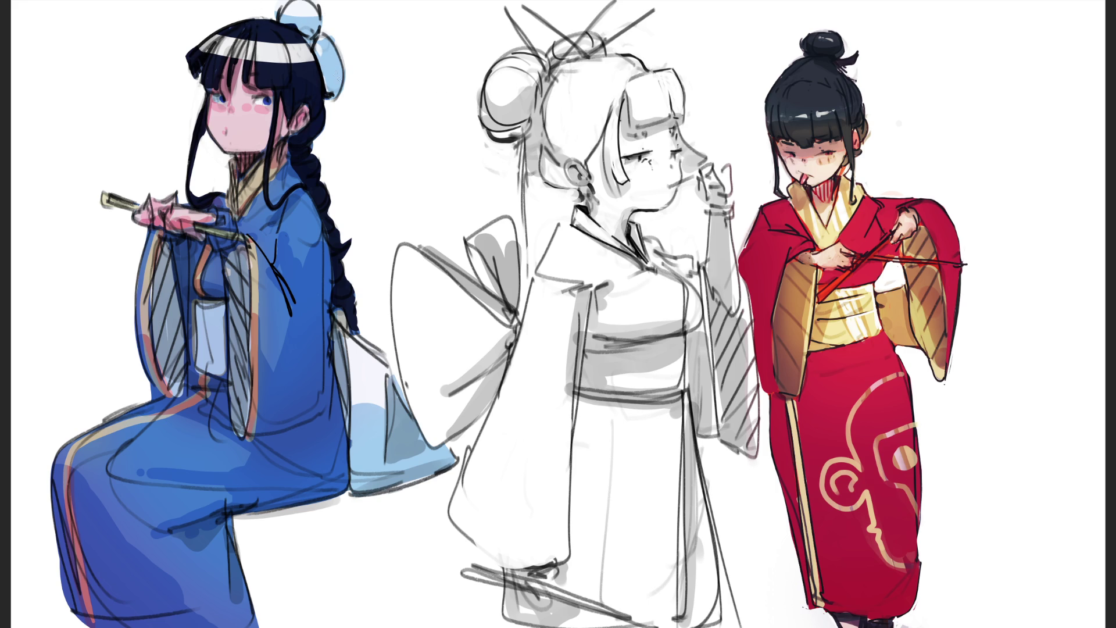
mouse_move(288, 43)
left_mouse_down()
mouse_move(291, 63)
mouse_move(212, 54)
left_mouse_up()
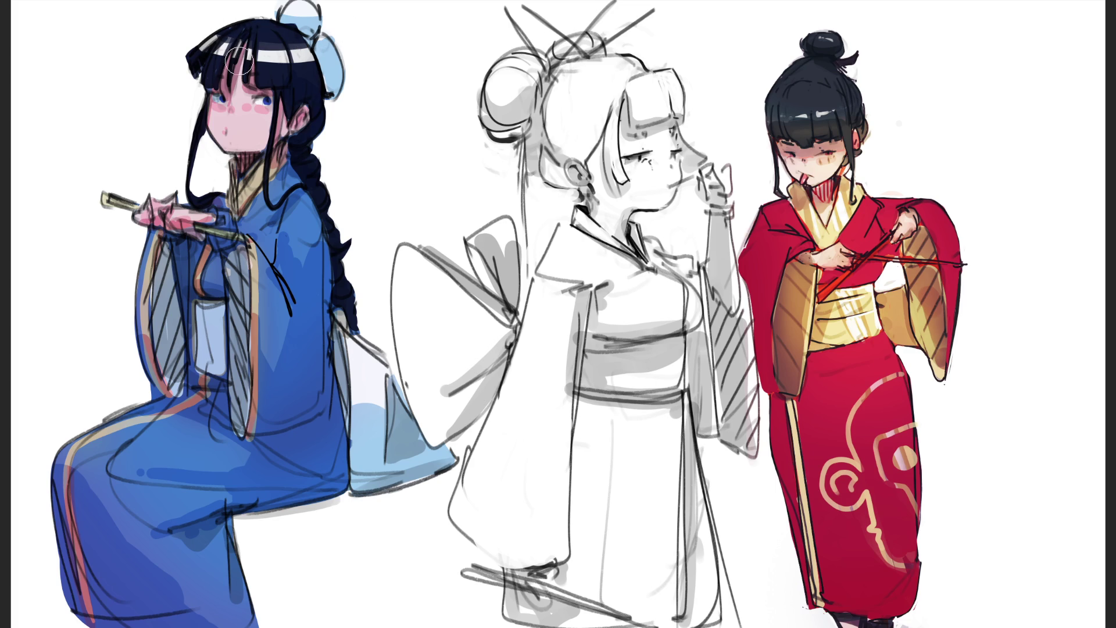
left_click_drag(256, 61, 314, 60)
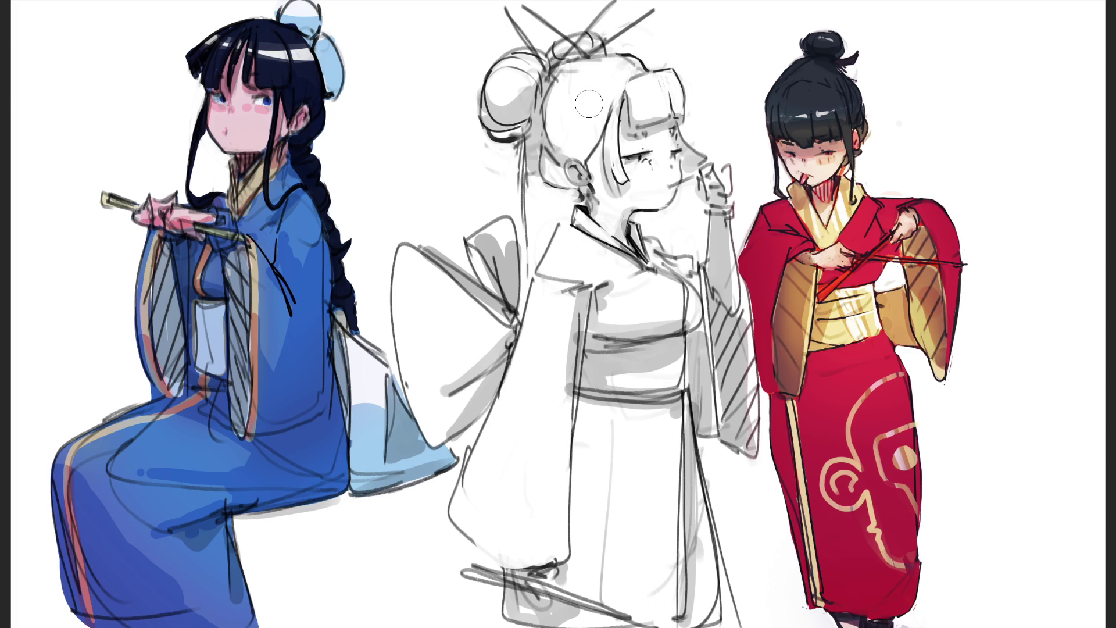
left_click_drag(259, 58, 314, 63)
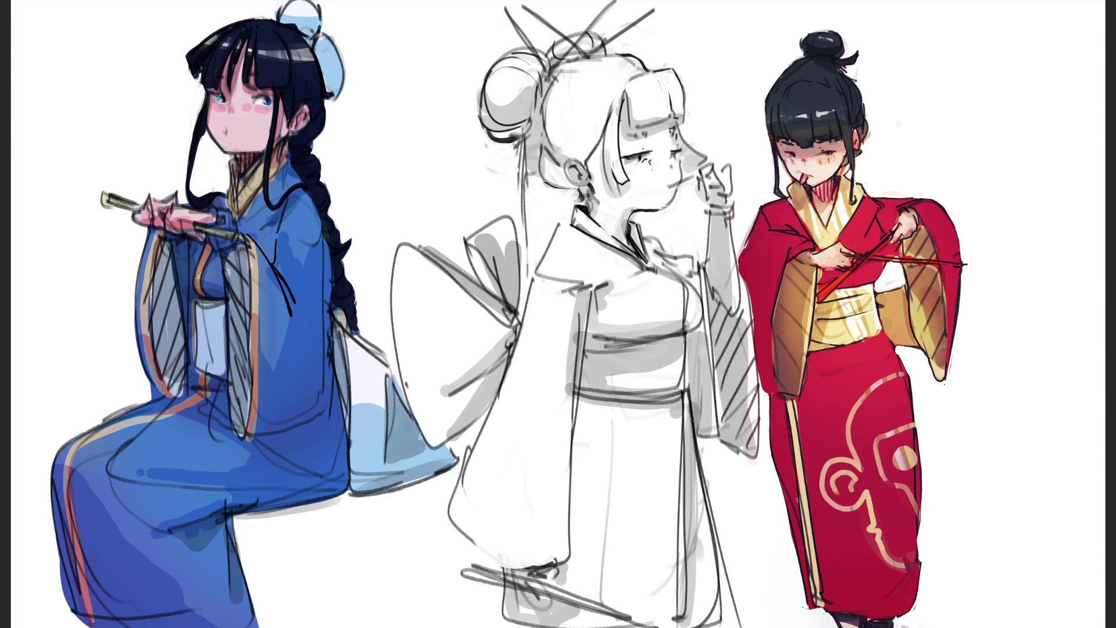
left_click_drag(239, 99, 247, 125)
Step: Undo the nose highlight and paint a gold trim stroke down the blue sleeve's edge
key("ctrl+z")
left_click_drag(248, 235, 249, 271)
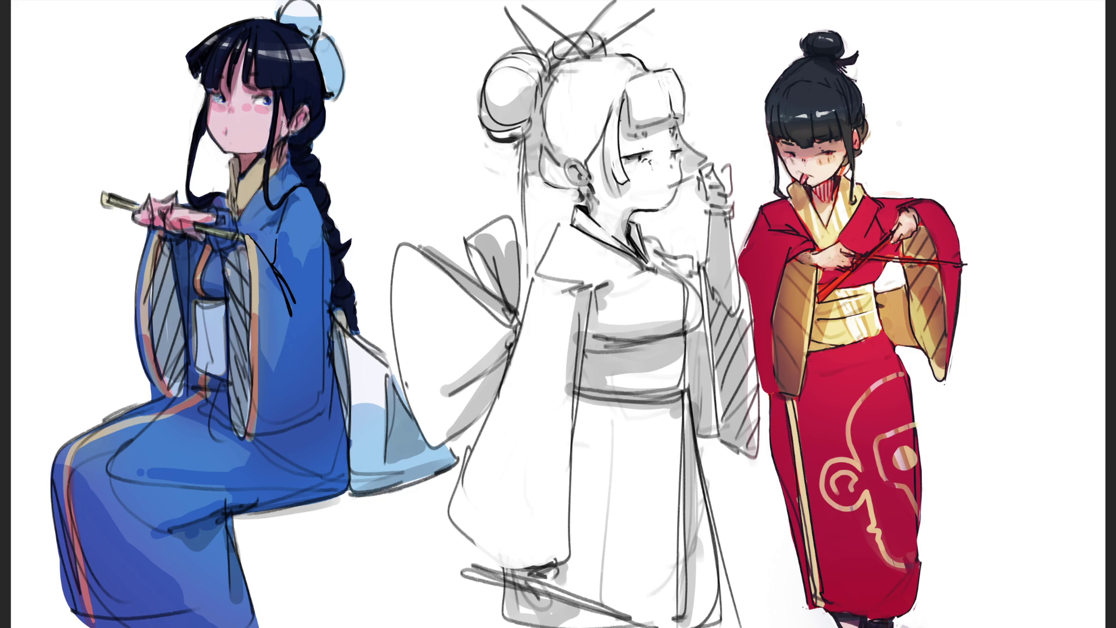
Step: Draw a short dark line beside the ear and light grey streaks down the blue right sleeve
left_click_drag(283, 117, 284, 132)
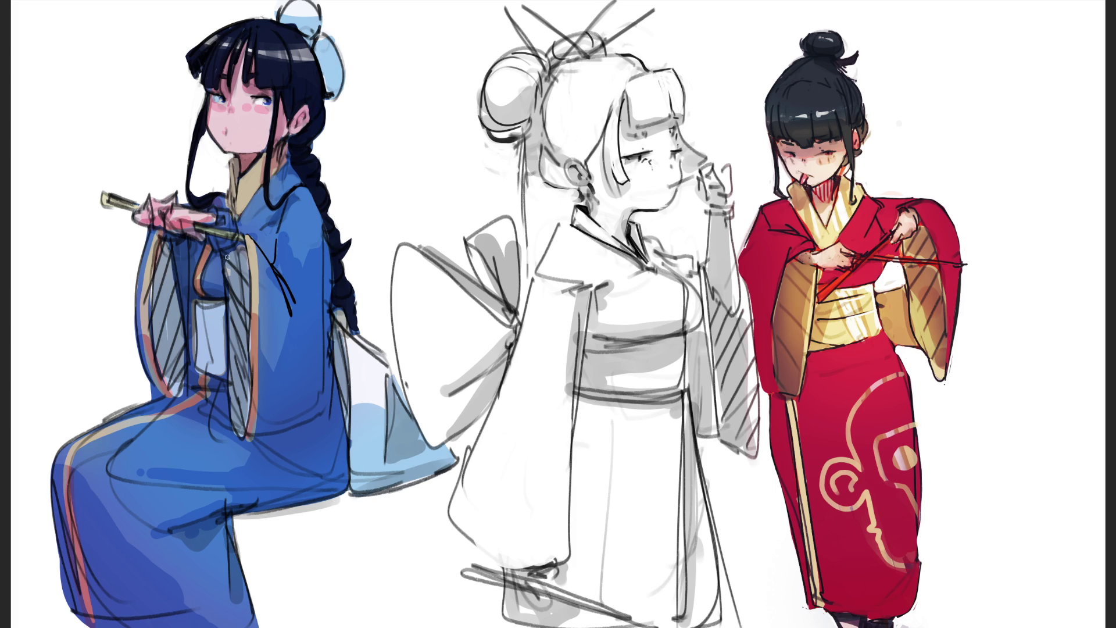
left_click_drag(227, 254, 231, 401)
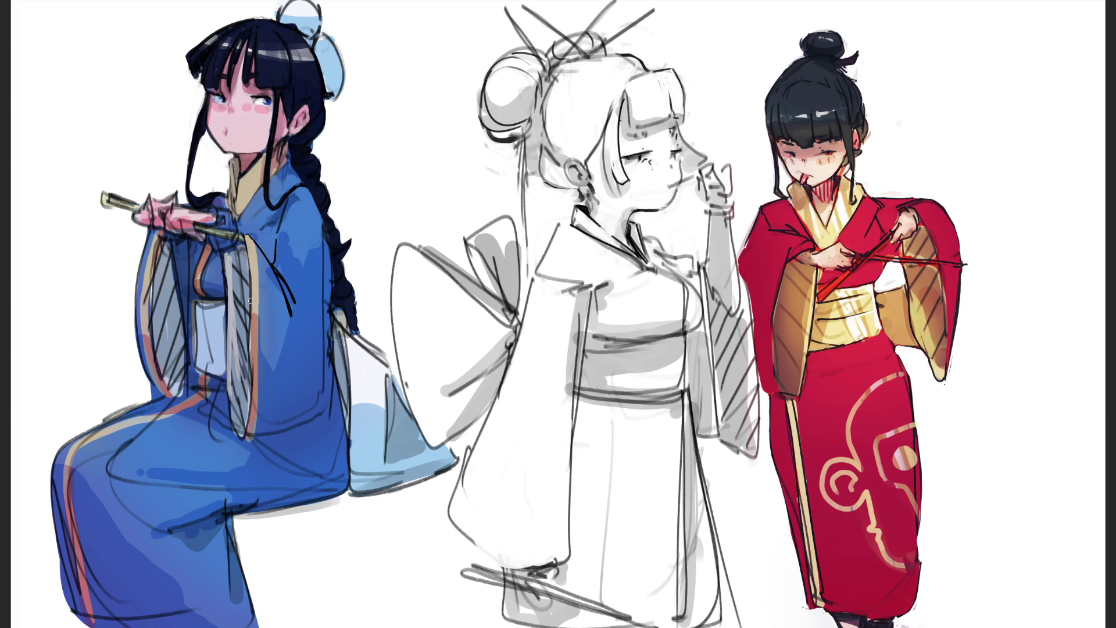
Step: With a larger brush, paint light strokes down the blue sleeve's edge, lower and upper parts
key("bracketright")
mouse_move(240, 322)
left_mouse_down()
mouse_move(239, 280)
mouse_move(239, 399)
mouse_move(248, 357)
mouse_move(253, 410)
left_mouse_up()
left_click_drag(249, 352, 249, 427)
left_click_drag(259, 328, 259, 375)
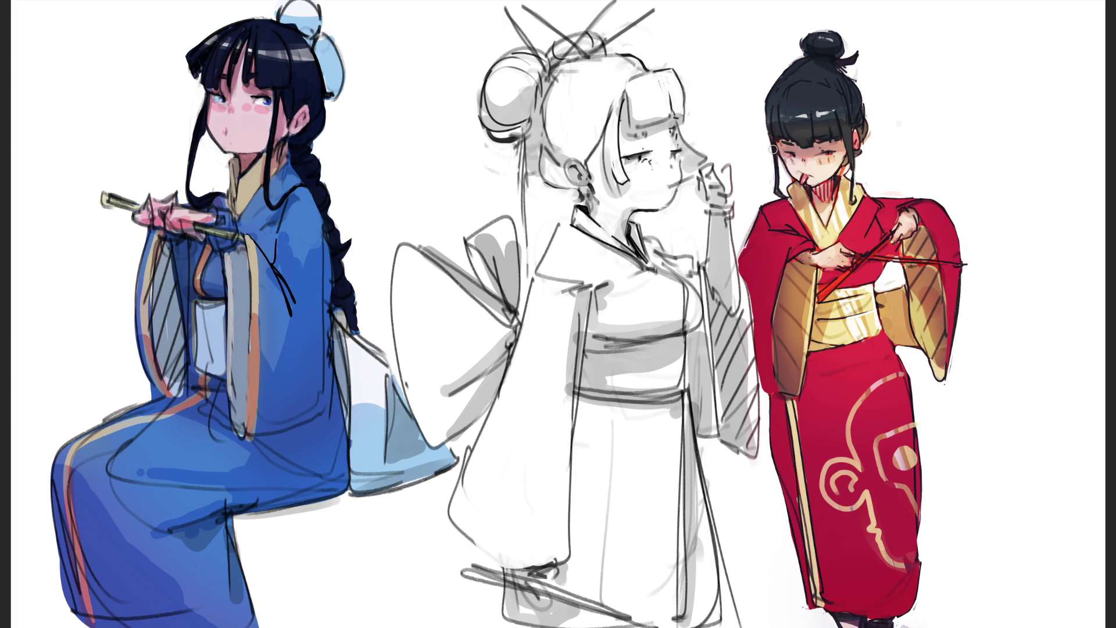
left_click_drag(250, 254, 252, 265)
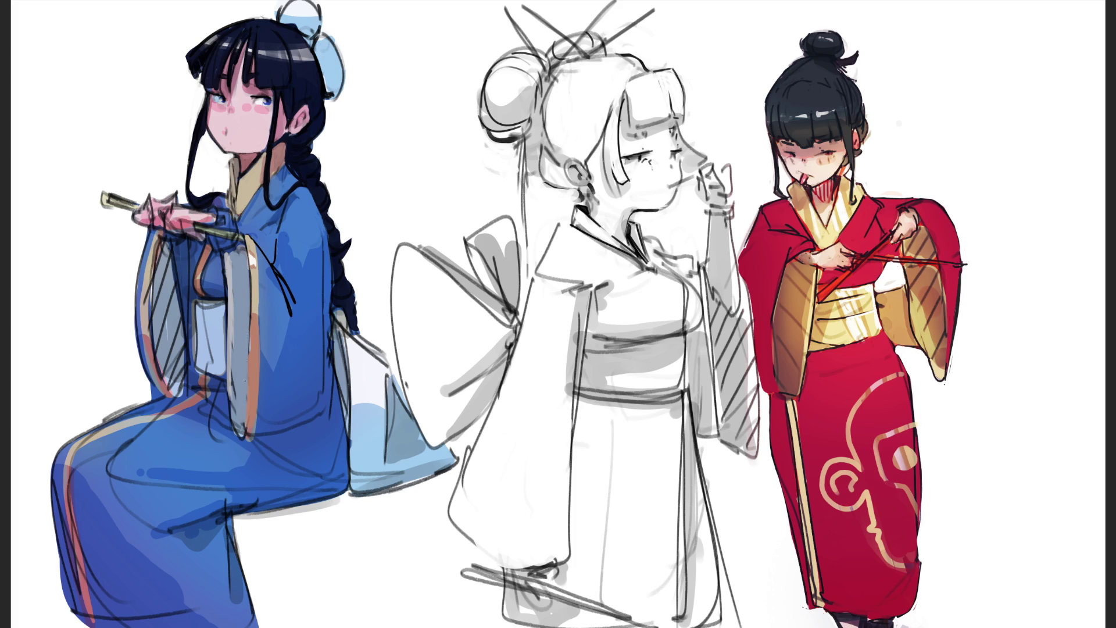
Step: Rework the grey sleeve band with lighter and darker strokes, brightening its strip and lower tip
left_click_drag(249, 328, 249, 354)
key("ctrl+z")
left_click_drag(249, 317, 249, 376)
left_click_drag(246, 313, 245, 375)
left_click_drag(245, 427, 245, 437)
left_click_drag(233, 377, 232, 385)
mouse_move(231, 271)
left_mouse_down()
mouse_move(233, 317)
mouse_move(232, 289)
left_mouse_up()
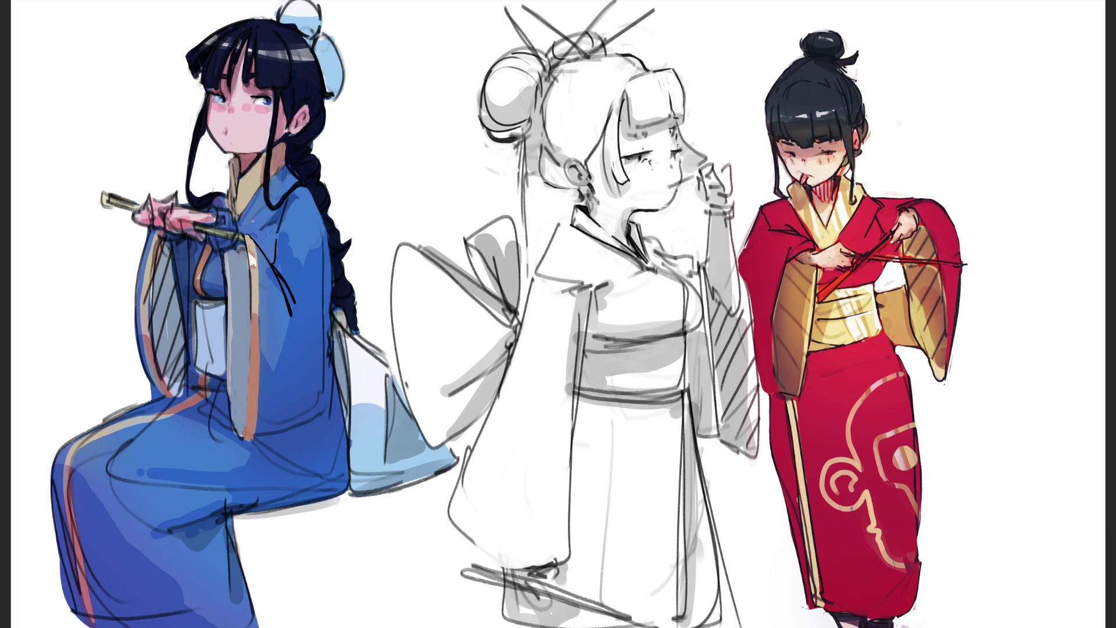
Step: Sample the blue sleeve colour and highlight the stick and hand the blue figure holds
left_click(214, 226, "ctrl")
mouse_move(202, 228)
left_mouse_down()
mouse_move(234, 233)
mouse_move(173, 217)
left_mouse_up()
left_click_drag(153, 201, 142, 211)
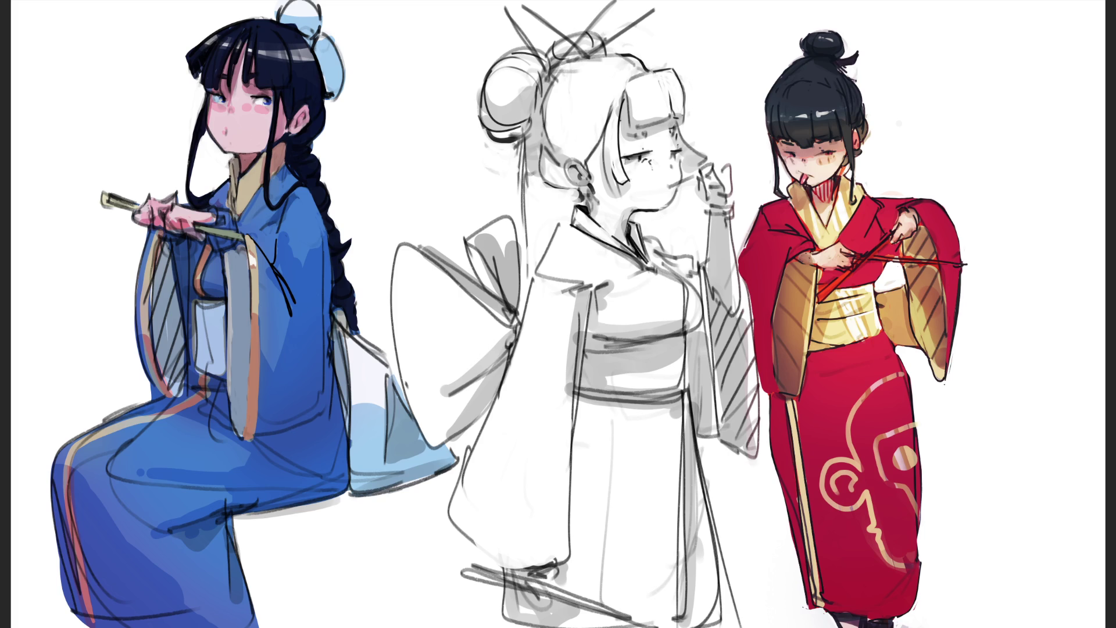
Step: Darken a line on the blue robe and add light highlights along the sleeve's lower and upper edge
left_click_drag(228, 168, 229, 176)
left_click_drag(146, 330, 149, 262)
left_click_drag(153, 264, 154, 236)
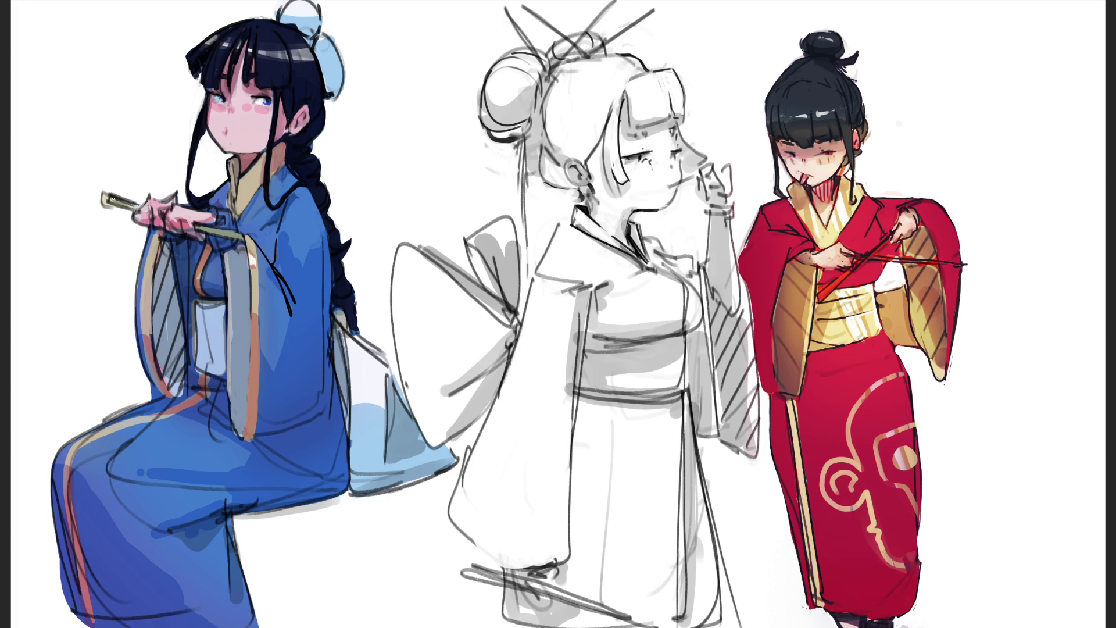
Step: Try dark outline strokes on the fan handle's left end, undoing them
left_click_drag(106, 196, 140, 205)
key("ctrl+z")
left_click_drag(102, 190, 138, 209)
key("ctrl+z")
Step: Extend the fan stick in light yellow and add darker shading along it
left_click_drag(200, 228, 254, 232)
key("ctrl+z")
key("ctrl+shift+z")
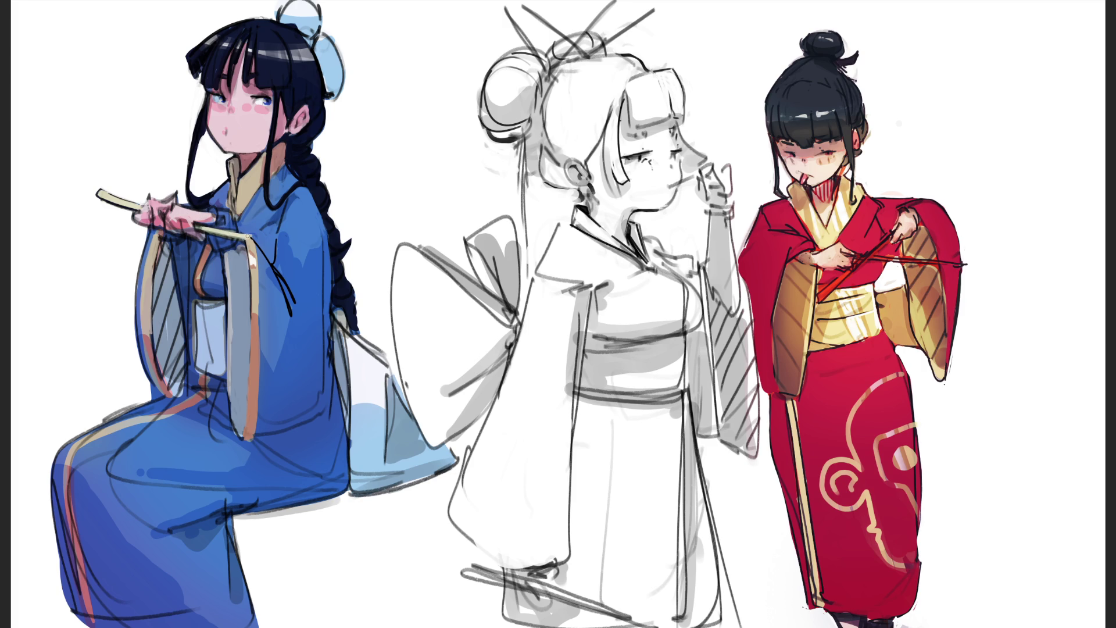
left_click_drag(247, 236, 259, 238)
key("ctrl+z")
mouse_move(239, 235)
left_mouse_down()
mouse_move(255, 231)
mouse_move(260, 243)
left_mouse_up()
key("ctrl+z")
Step: Paint a faint dark stroke along the right edge of the blue figure's sleeve
left_click_drag(286, 204, 279, 229)
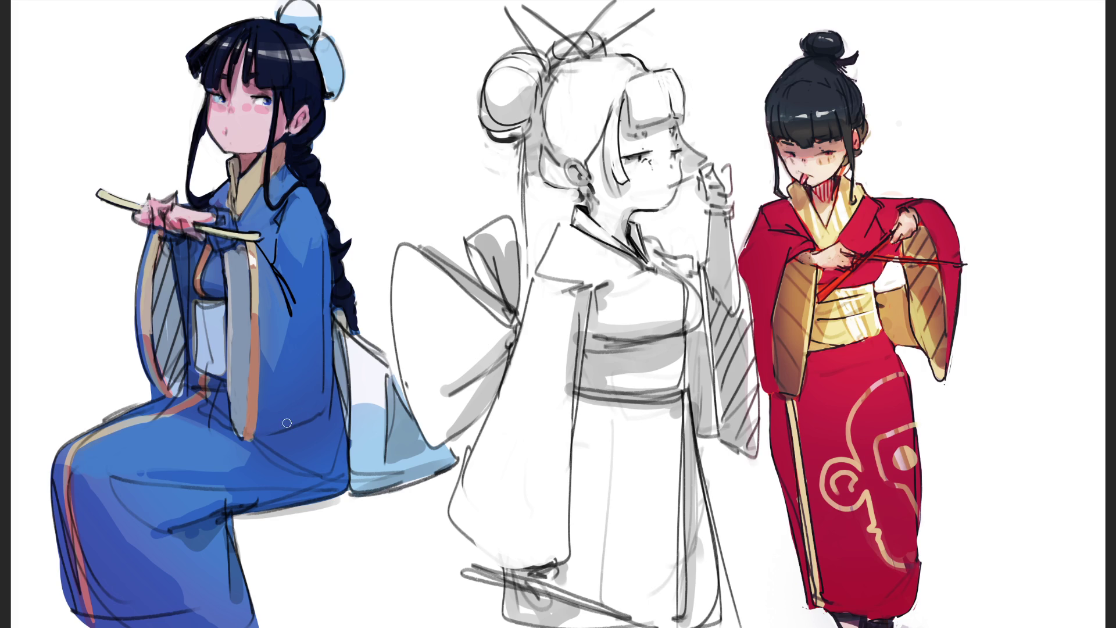
Step: Lighten the sleeve's grey-blue strip, deepen the robe's shadow band, line the jaw, and lighten the hair bun's lower-left
left_click_drag(233, 428, 233, 394)
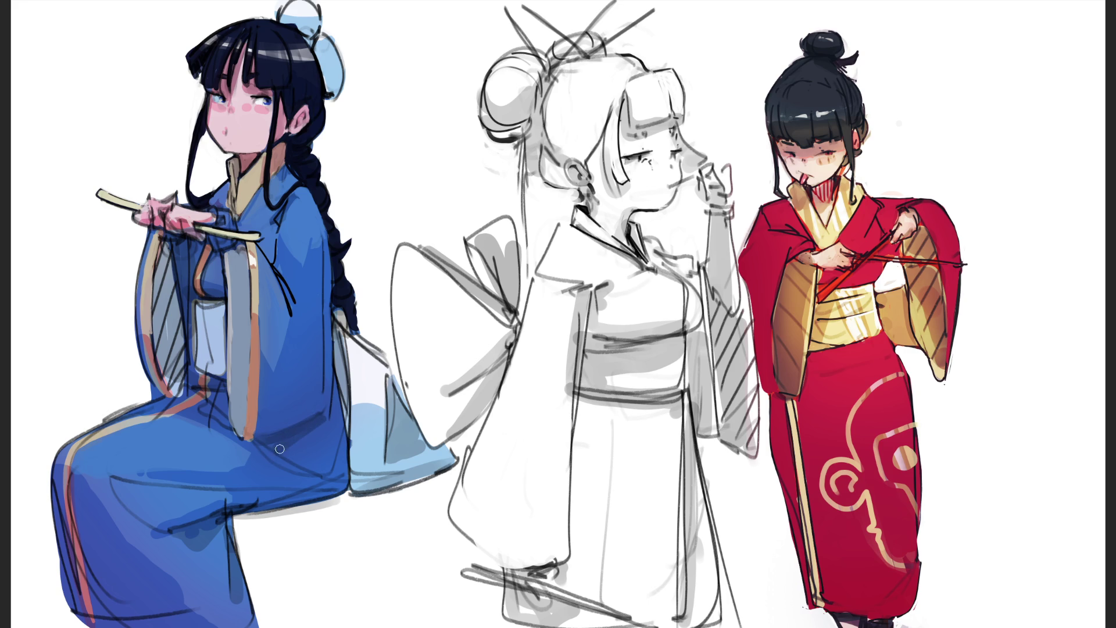
left_click_drag(317, 426, 279, 446)
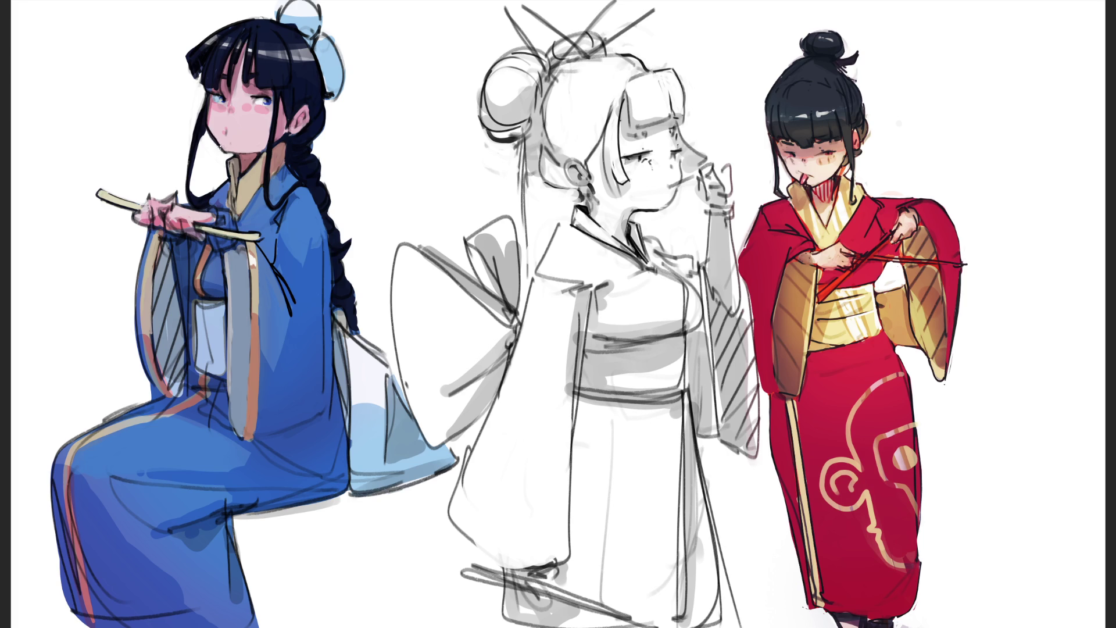
left_click_drag(226, 152, 238, 157)
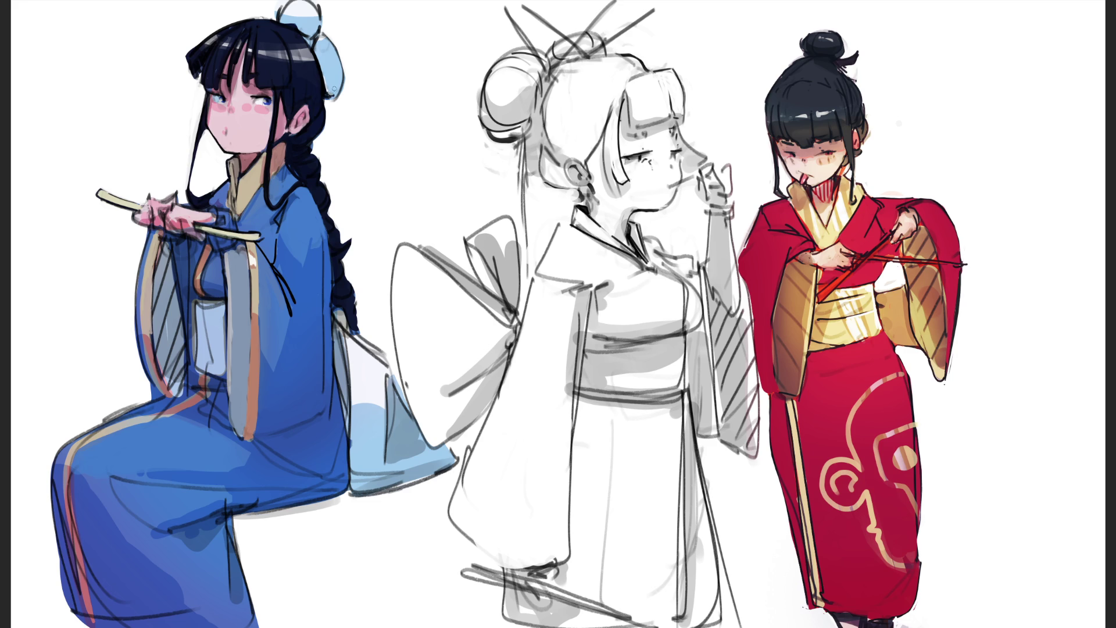
left_click_drag(324, 64, 336, 84)
Step: Sketch the gold motif's outline with pointed spikes over the blue robe's knee
mouse_move(166, 428)
left_mouse_down()
mouse_move(105, 449)
mouse_move(119, 468)
mouse_move(87, 476)
mouse_move(113, 590)
mouse_move(190, 600)
mouse_move(177, 526)
mouse_move(160, 516)
mouse_move(186, 492)
mouse_move(177, 476)
mouse_move(228, 441)
mouse_move(168, 426)
mouse_move(155, 452)
mouse_move(197, 455)
mouse_move(164, 477)
mouse_move(210, 480)
left_mouse_up()
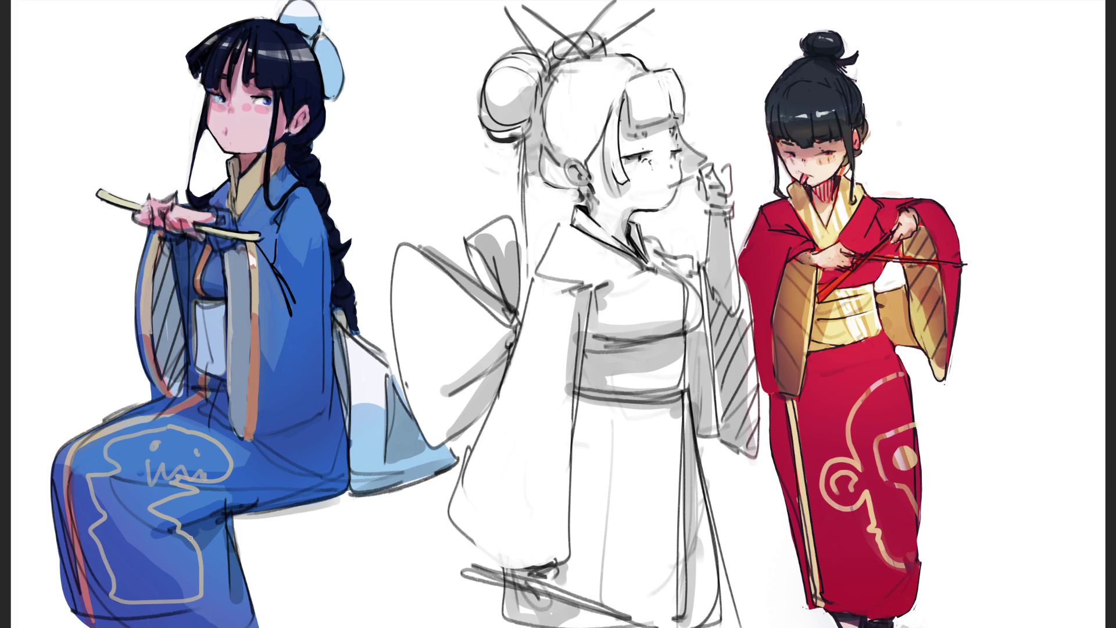
mouse_move(191, 537)
left_mouse_down()
mouse_move(223, 576)
mouse_move(195, 605)
left_mouse_up()
left_click_drag(119, 594, 131, 614)
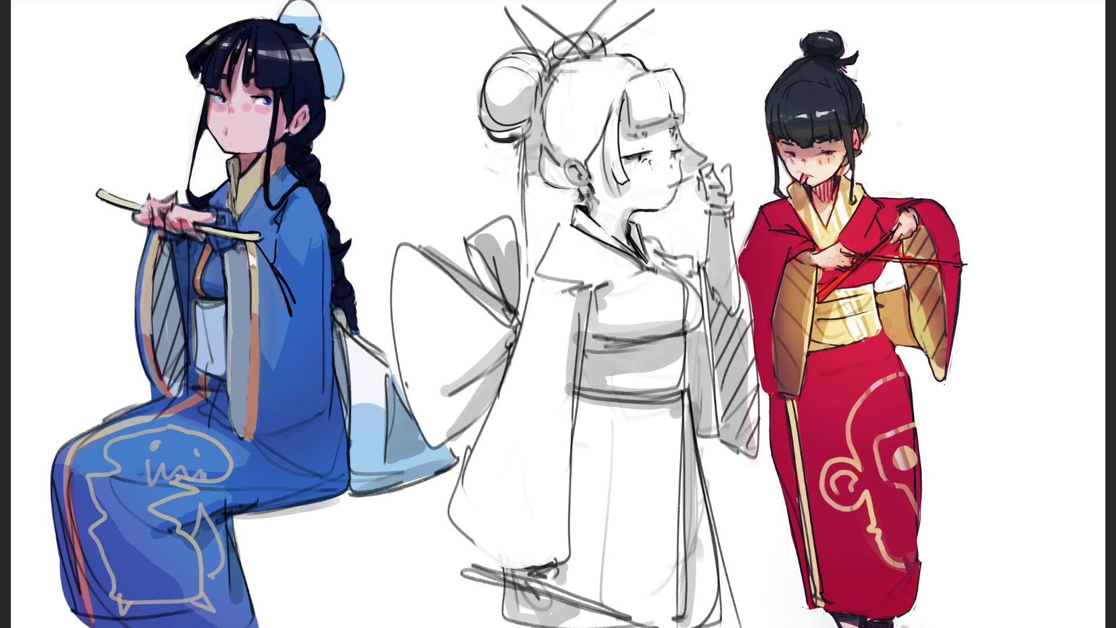
mouse_move(191, 431)
left_mouse_down()
mouse_move(188, 414)
mouse_move(164, 426)
left_mouse_up()
left_click_drag(105, 577, 100, 559)
Step: Add curls, diagonal detail strokes and a small dome shape inside the gold motif
mouse_move(187, 530)
left_mouse_down()
mouse_move(183, 518)
mouse_move(189, 526)
left_mouse_up()
left_click_drag(130, 483, 109, 506)
mouse_move(103, 491)
left_mouse_down()
mouse_move(116, 479)
mouse_move(122, 490)
left_mouse_up()
mouse_move(124, 512)
left_mouse_down()
mouse_move(150, 500)
mouse_move(151, 483)
left_mouse_up()
mouse_move(125, 522)
left_mouse_down()
mouse_move(151, 493)
mouse_move(128, 530)
mouse_move(165, 528)
left_mouse_up()
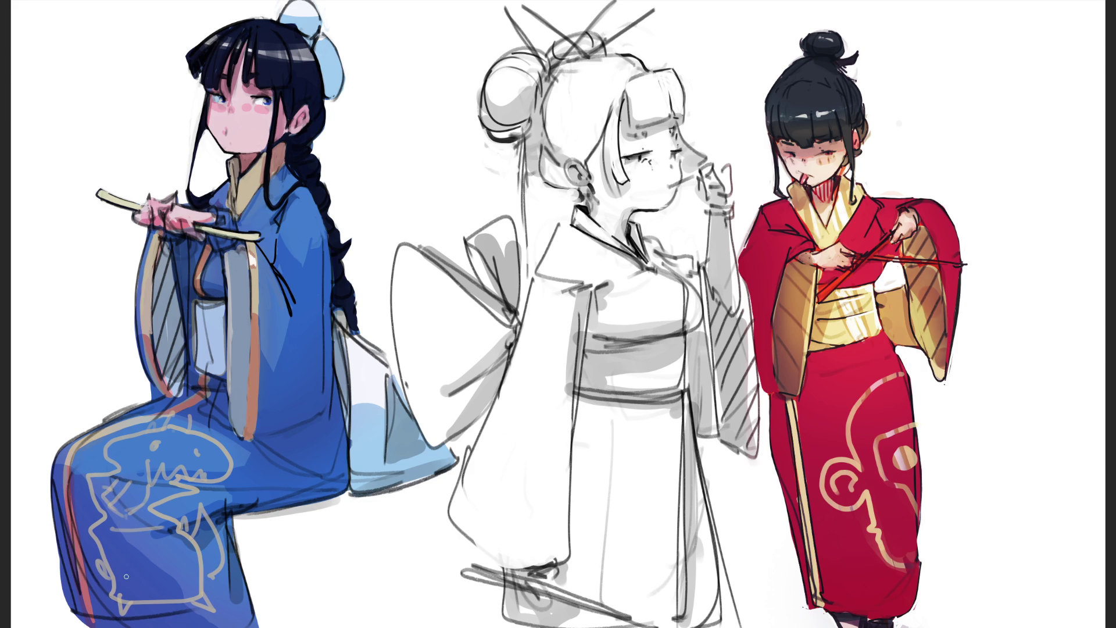
mouse_move(121, 593)
left_mouse_down()
mouse_move(146, 526)
mouse_move(175, 593)
left_mouse_up()
mouse_move(114, 560)
left_mouse_down()
mouse_move(160, 560)
mouse_move(173, 601)
left_mouse_up()
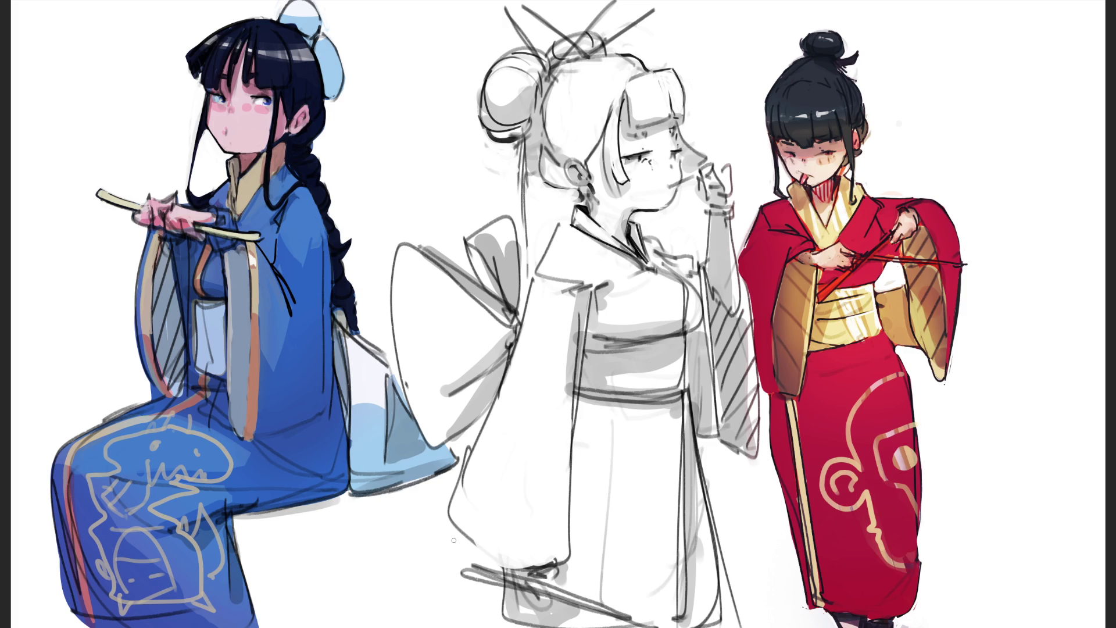
Step: Free-transform the gold motif, stretching and skewing it to slant across the lap, then commit
key("ctrl+t")
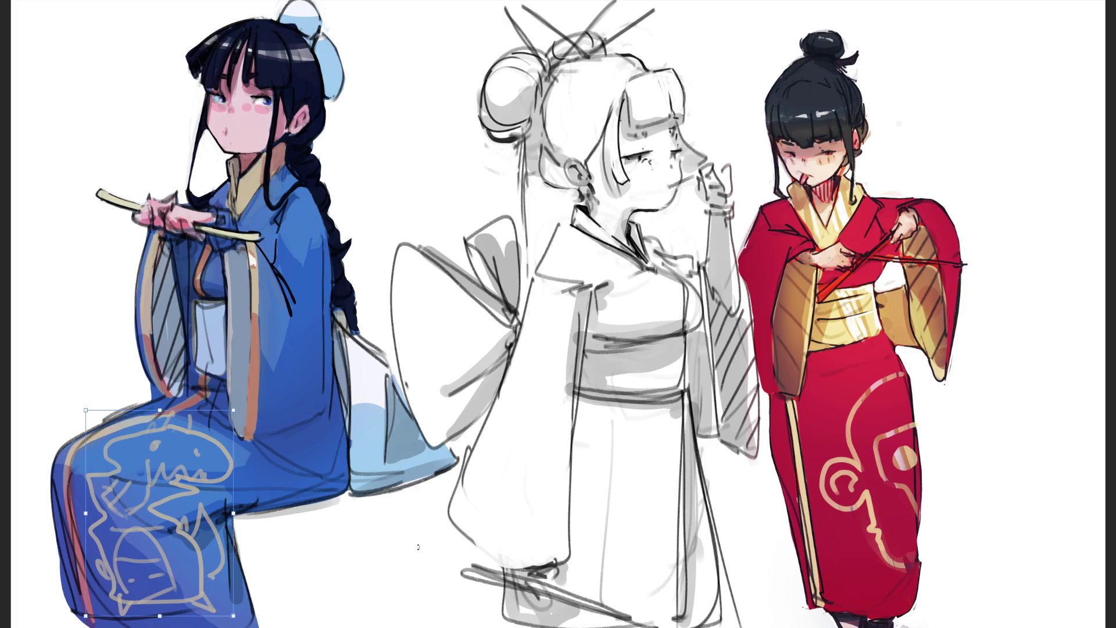
left_click_drag(233, 615, 247, 608)
left_click_drag(157, 414, 182, 413)
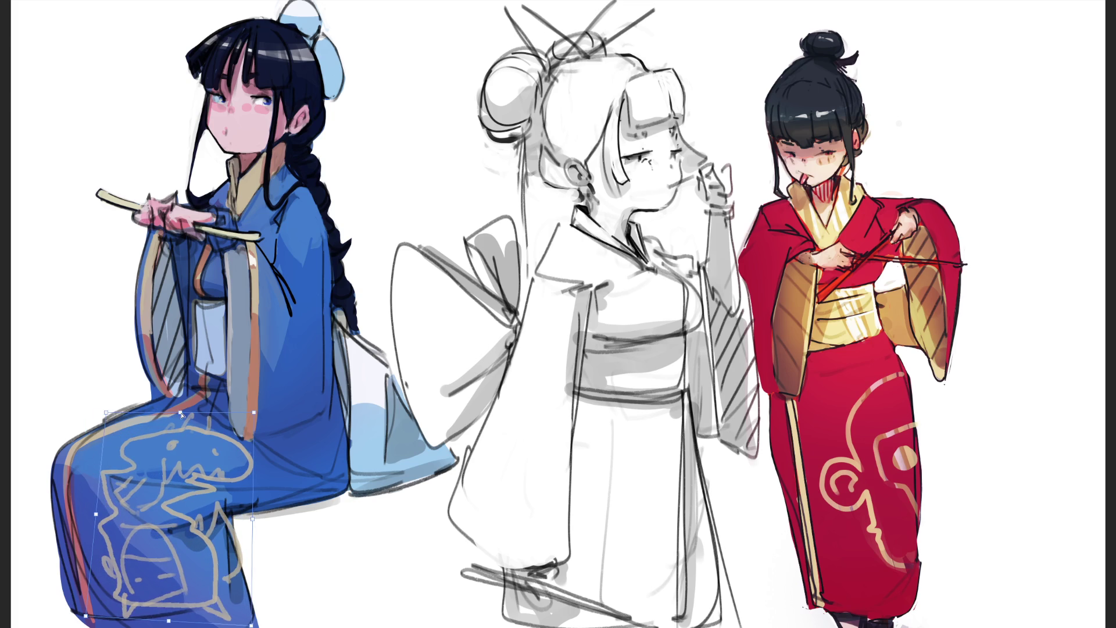
left_click_drag(99, 508, 82, 511)
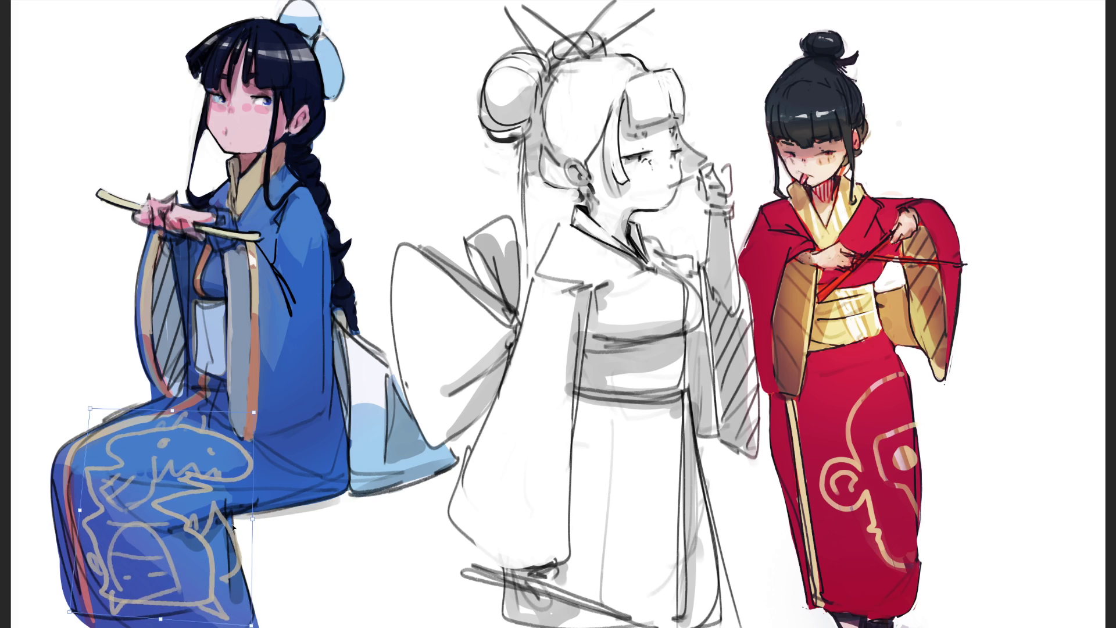
left_click_drag(253, 521, 214, 521)
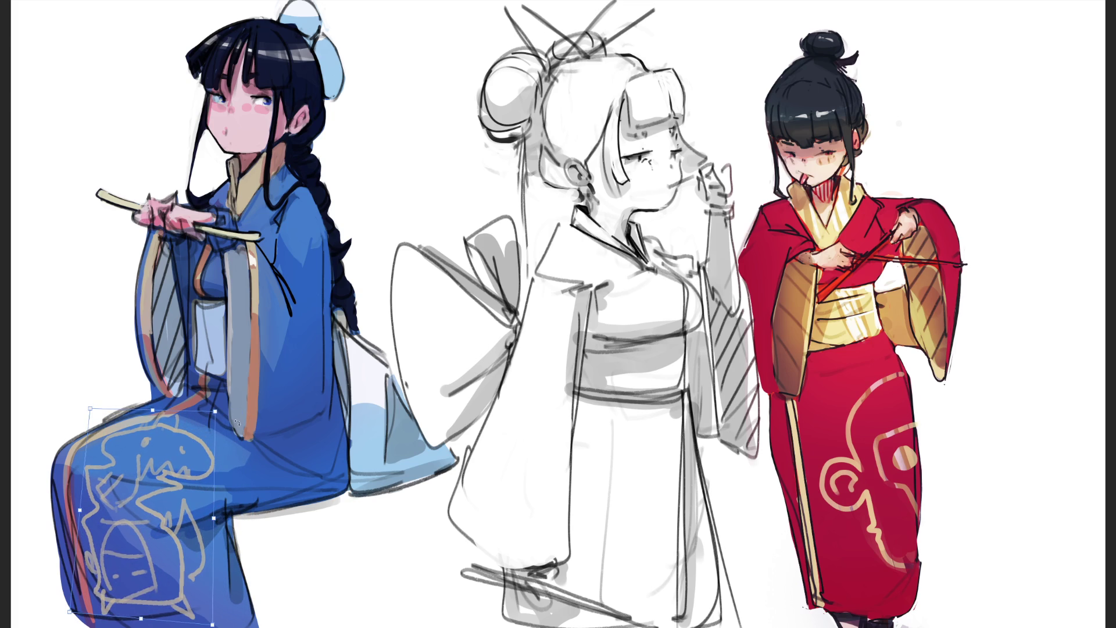
left_click_drag(219, 412, 245, 417)
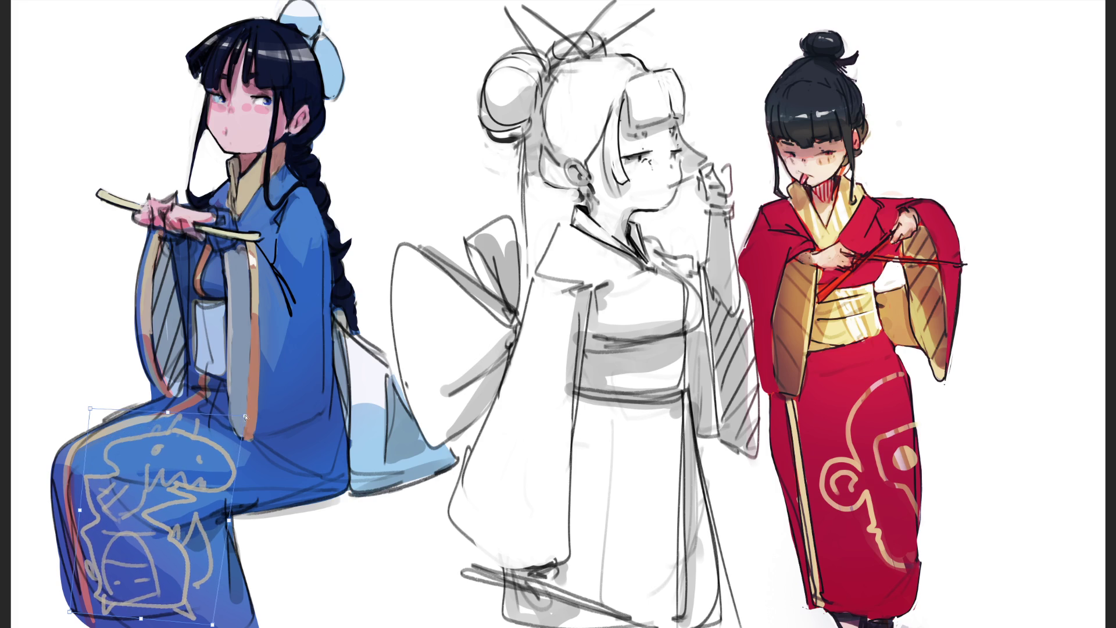
left_click_drag(171, 412, 195, 400)
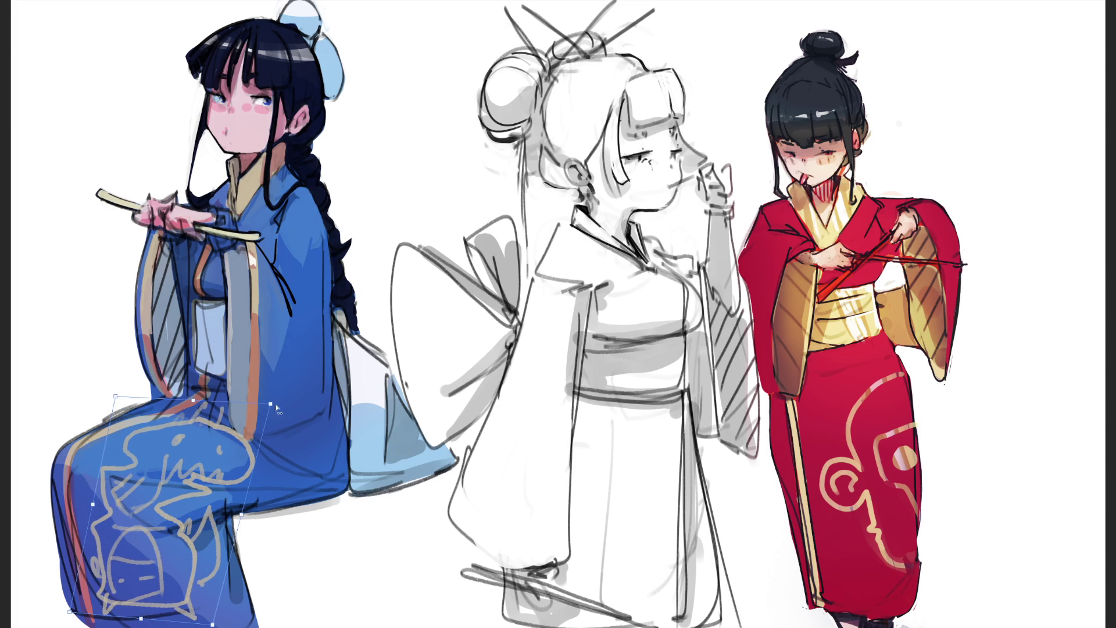
left_click_drag(271, 404, 217, 424)
left_click_drag(102, 503, 55, 511)
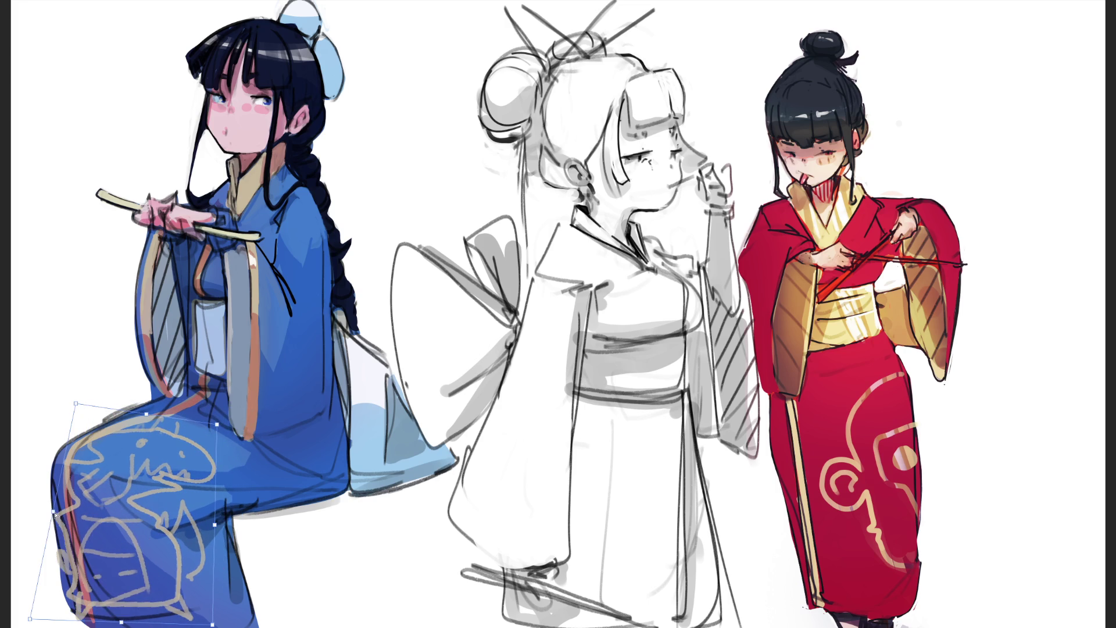
left_click_drag(215, 525, 252, 511)
left_click_drag(62, 512, 93, 506)
left_click_drag(183, 405, 165, 414)
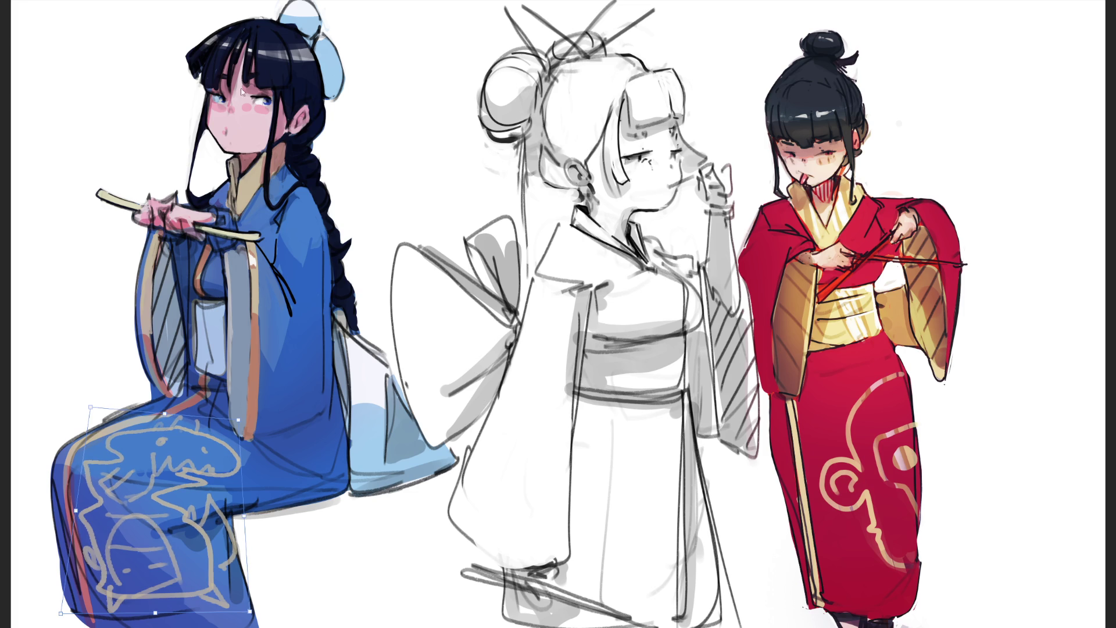
key("Return")
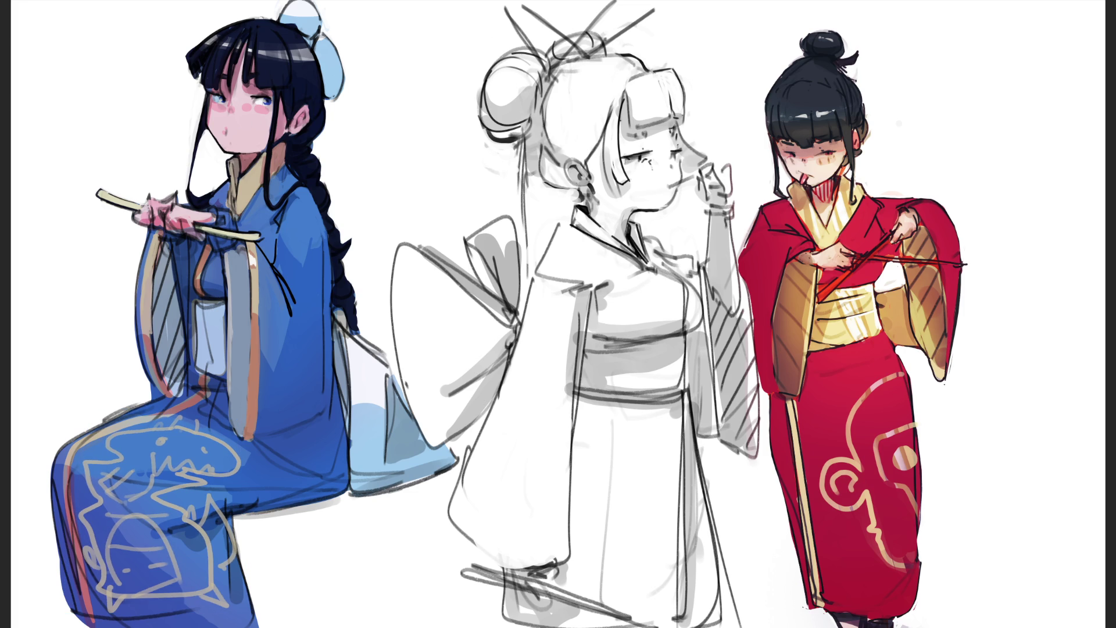
Step: Paint blue over the doodle's spike lines and top outline to knock them back
left_click_drag(93, 445, 227, 447)
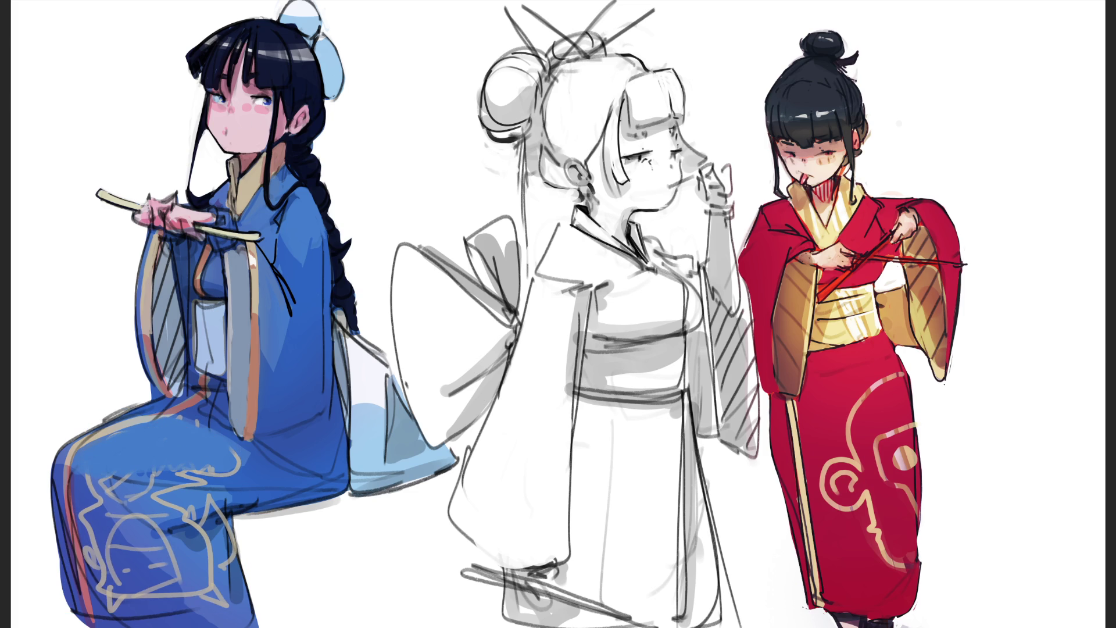
key("ctrl+z")
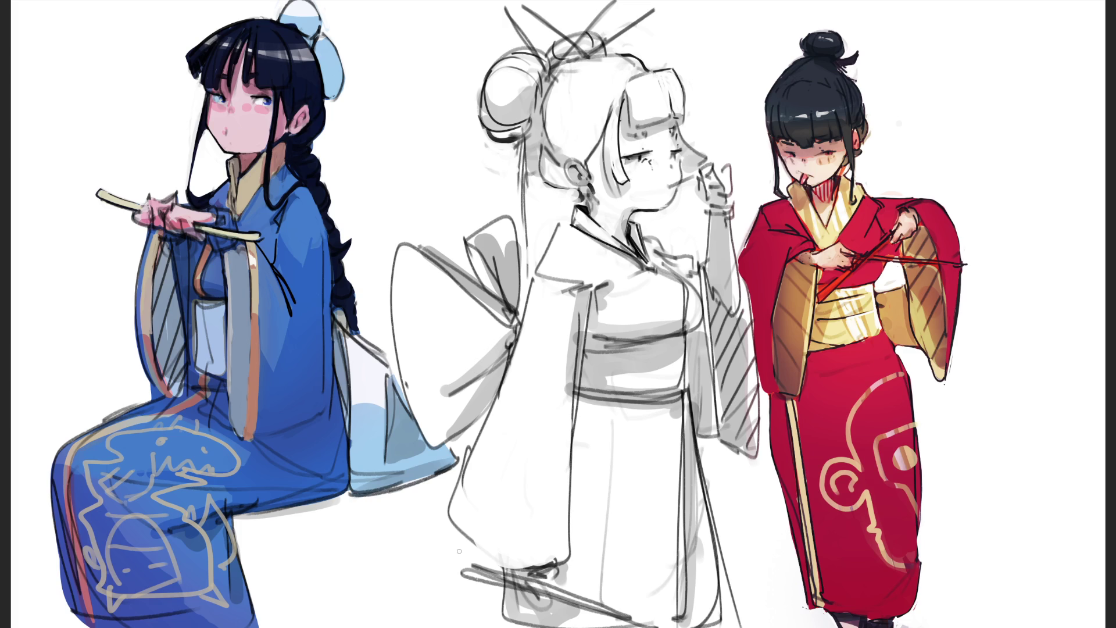
mouse_move(207, 480)
left_mouse_down()
mouse_move(167, 490)
mouse_move(208, 472)
left_mouse_up()
left_click_drag(207, 517, 194, 528)
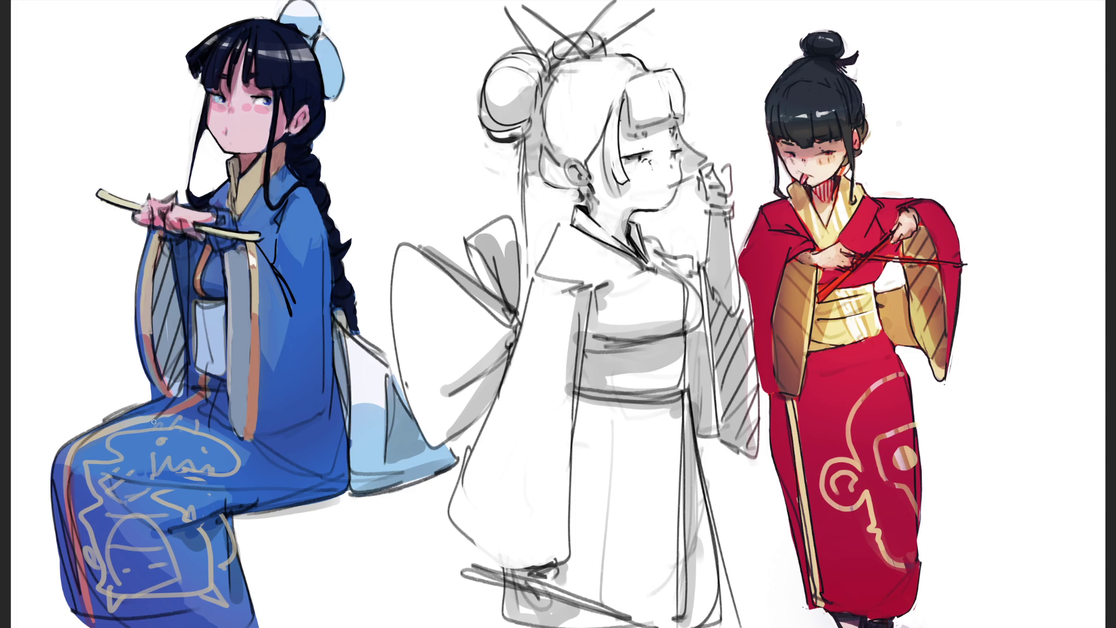
mouse_move(119, 433)
left_mouse_down()
mouse_move(106, 447)
mouse_move(197, 425)
mouse_move(224, 473)
left_mouse_up()
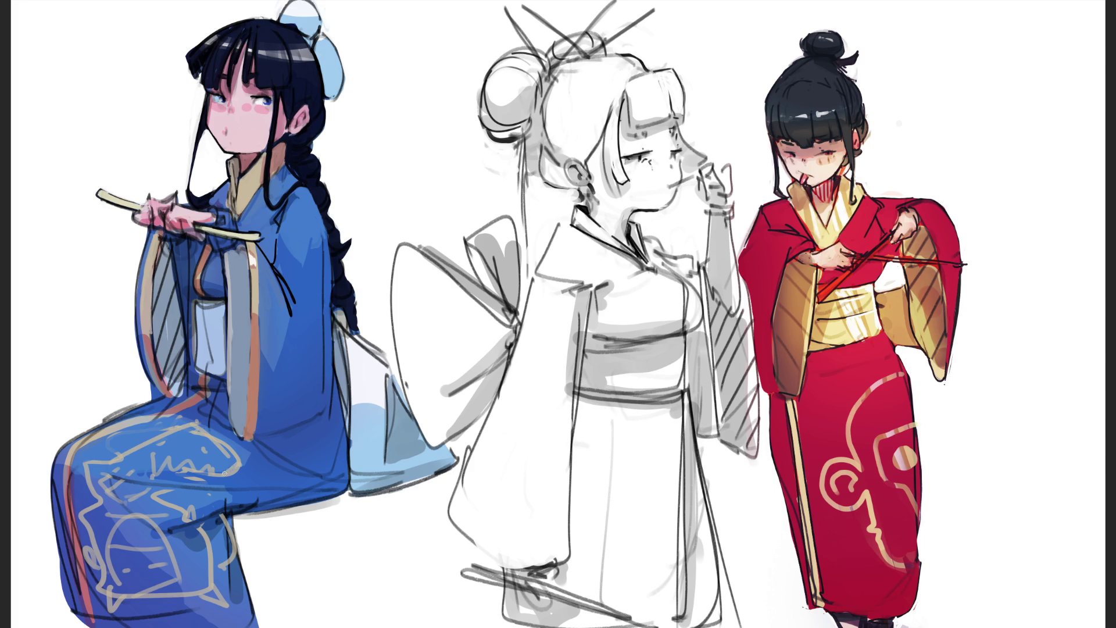
Step: Dot light beige speckles and touch up the squiggles inside the robe motif
left_click(186, 443)
left_click(218, 458)
left_click(161, 465)
left_click(164, 470)
left_click_drag(143, 464, 160, 470)
left_click_drag(163, 470, 200, 486)
Step: Draw a spiky zigzag along the motif and the robe's lower edge, plus a rounded rectangle
mouse_move(194, 429)
left_mouse_down()
mouse_move(150, 435)
mouse_move(110, 458)
mouse_move(84, 517)
mouse_move(96, 575)
mouse_move(169, 600)
left_mouse_up()
mouse_move(179, 525)
left_mouse_down()
mouse_move(187, 590)
mouse_move(190, 522)
mouse_move(200, 588)
mouse_move(111, 607)
mouse_move(141, 618)
mouse_move(187, 606)
left_mouse_up()
mouse_move(215, 536)
left_mouse_down()
mouse_move(224, 542)
mouse_move(178, 526)
mouse_move(170, 534)
left_mouse_up()
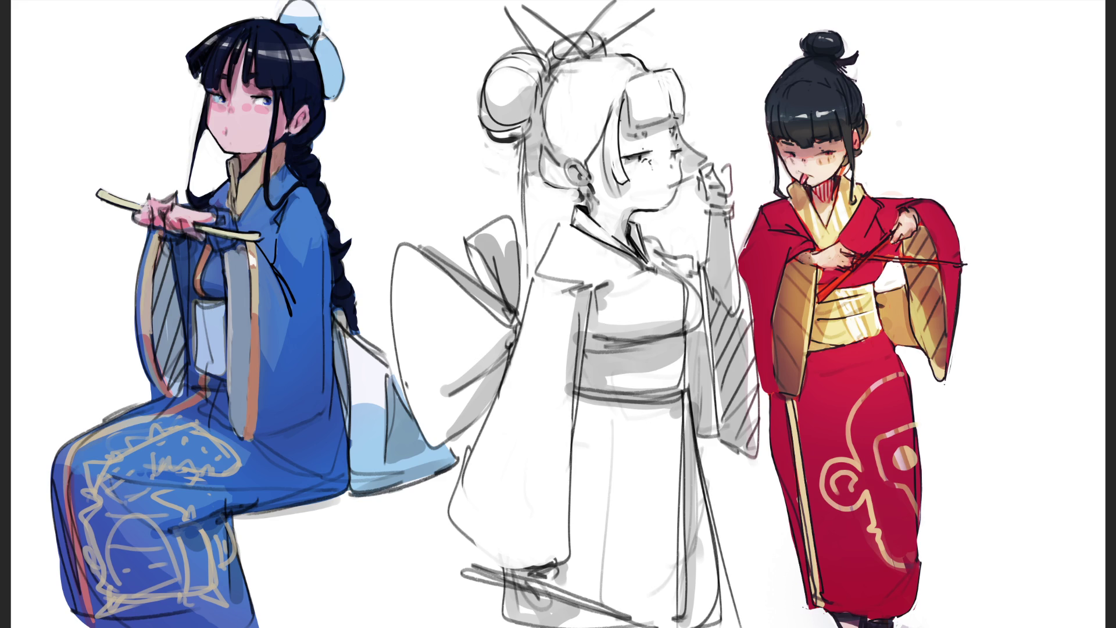
Step: Scribble white over the lap motif, then paint dark blue over the scribbles
left_click_drag(127, 436, 201, 479)
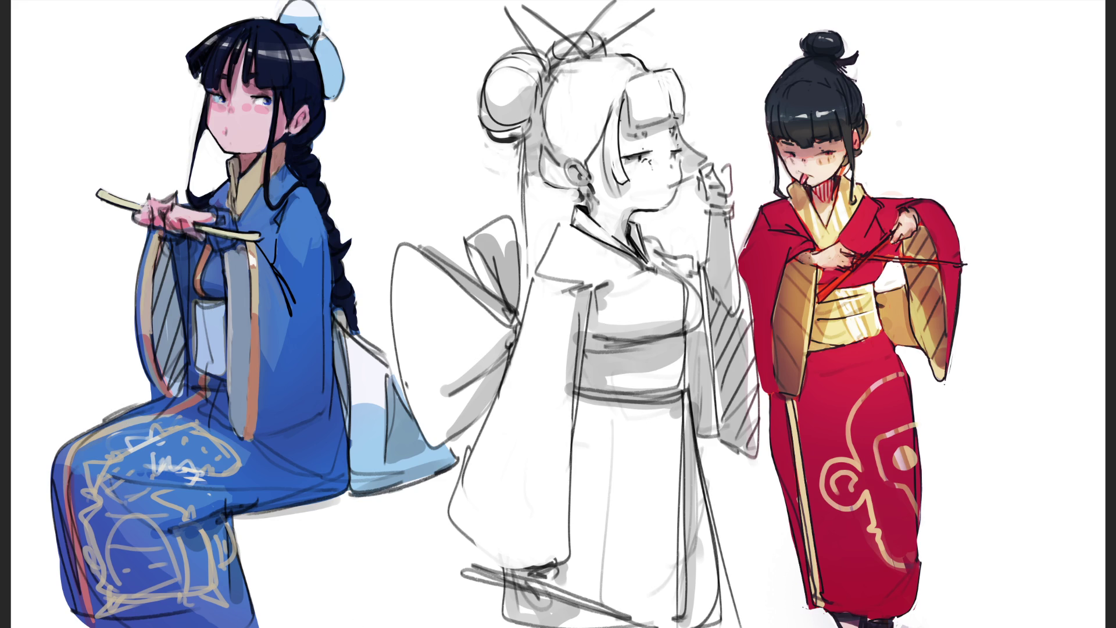
left_click_drag(140, 433, 207, 483)
left_click_drag(156, 435, 197, 470)
Step: Sketch dark strokes across the lower part of the blue robe
left_click_drag(81, 488, 142, 552)
left_click_drag(67, 508, 111, 573)
left_click_drag(98, 558, 151, 613)
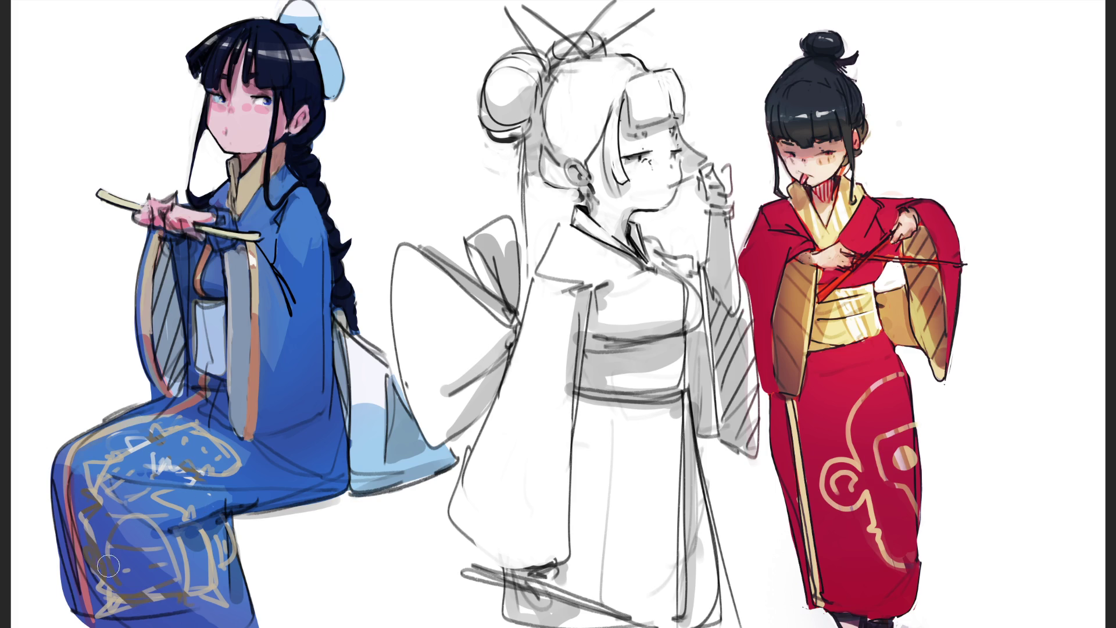
left_click_drag(84, 529, 120, 581)
left_click_drag(128, 590, 175, 616)
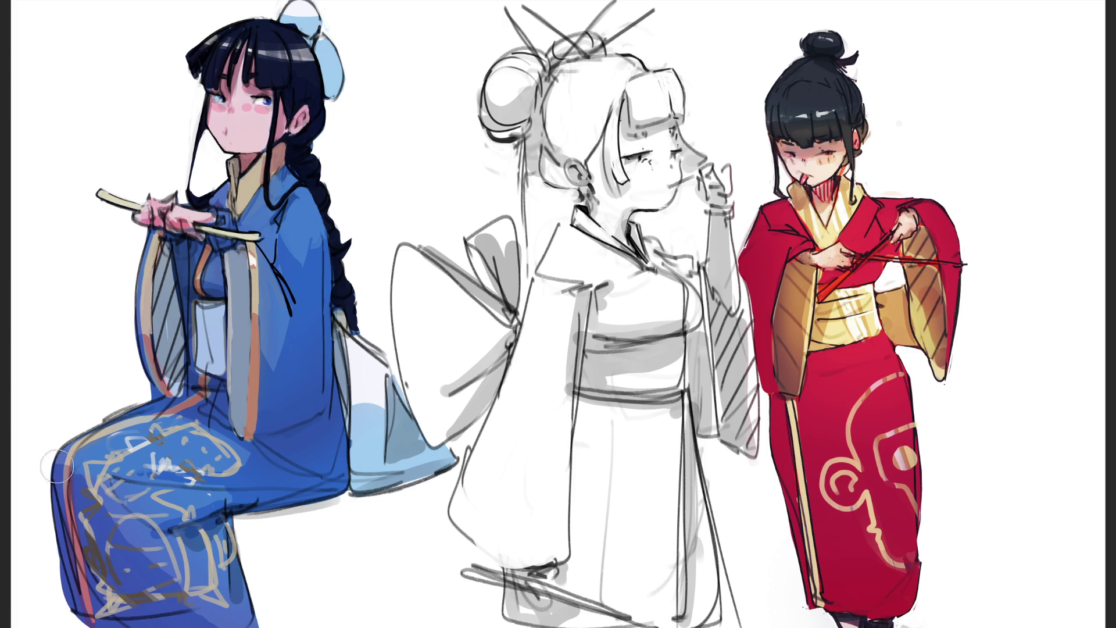
Step: Add gold strokes along the robe's edge and hem, and rework the lap motif
left_click_drag(84, 505, 99, 555)
mouse_move(107, 532)
left_mouse_down()
mouse_move(142, 607)
mouse_move(192, 593)
left_mouse_up()
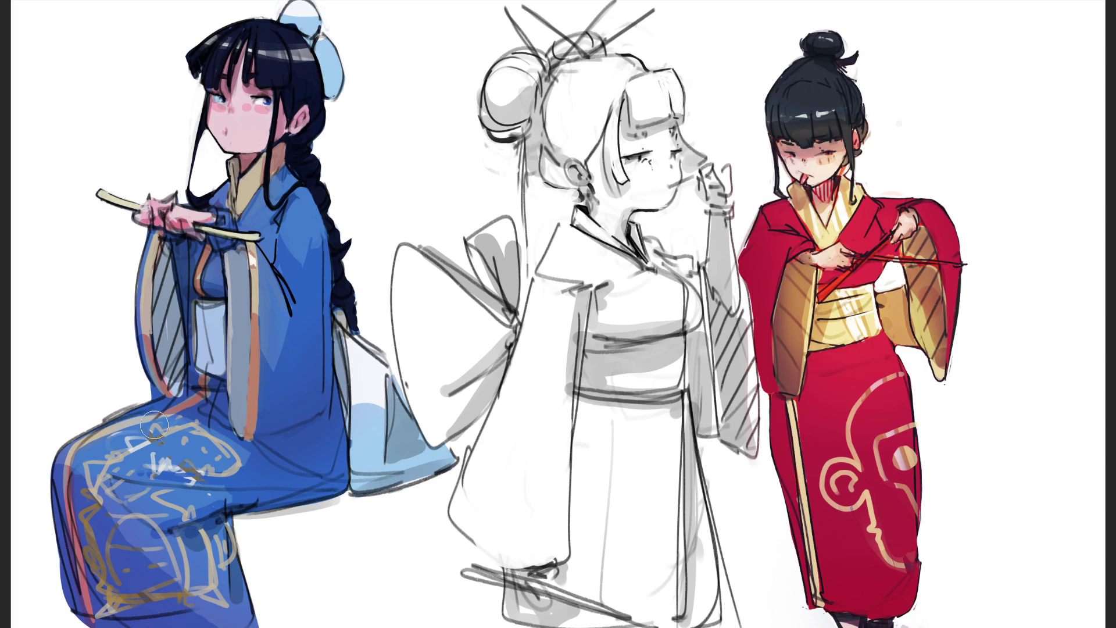
mouse_move(142, 430)
left_mouse_down()
mouse_move(164, 438)
mouse_move(160, 472)
mouse_move(239, 470)
left_mouse_up()
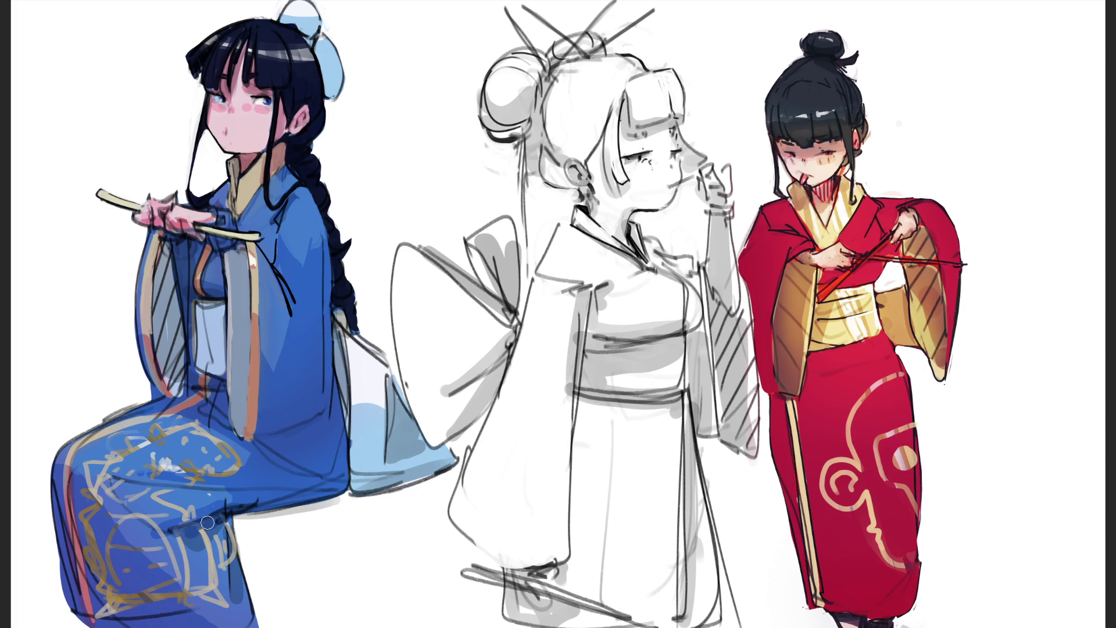
Step: Shade the robe near the knee dark blue and add a small dark mark near the hem
mouse_move(209, 520)
left_mouse_down()
mouse_move(200, 537)
mouse_move(229, 561)
left_mouse_up()
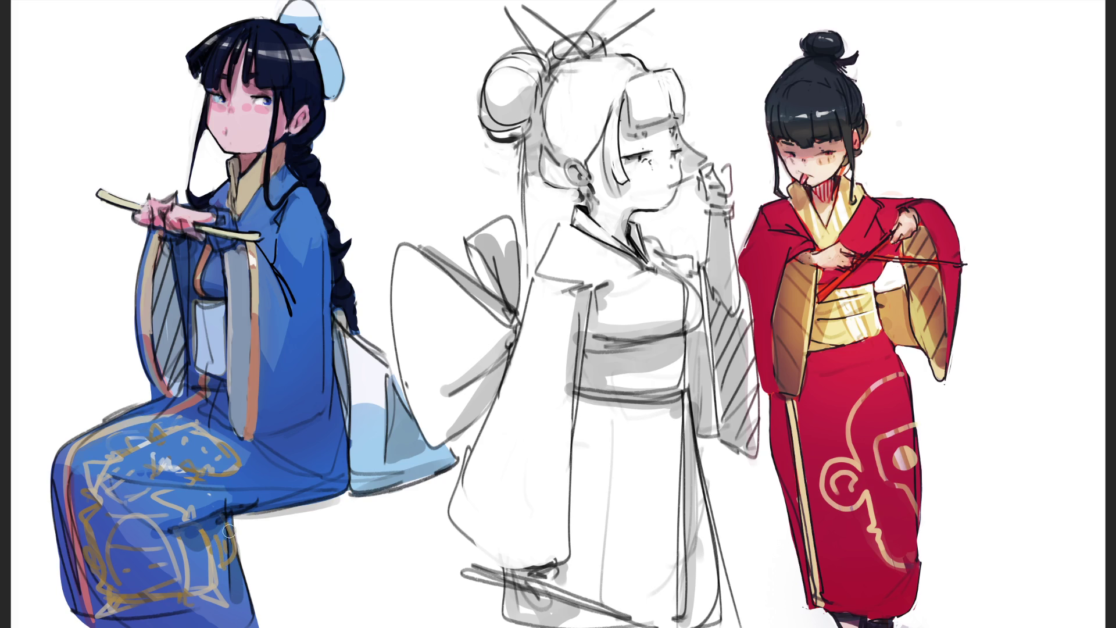
left_click_drag(195, 514, 174, 532)
left_click_drag(96, 613, 119, 608)
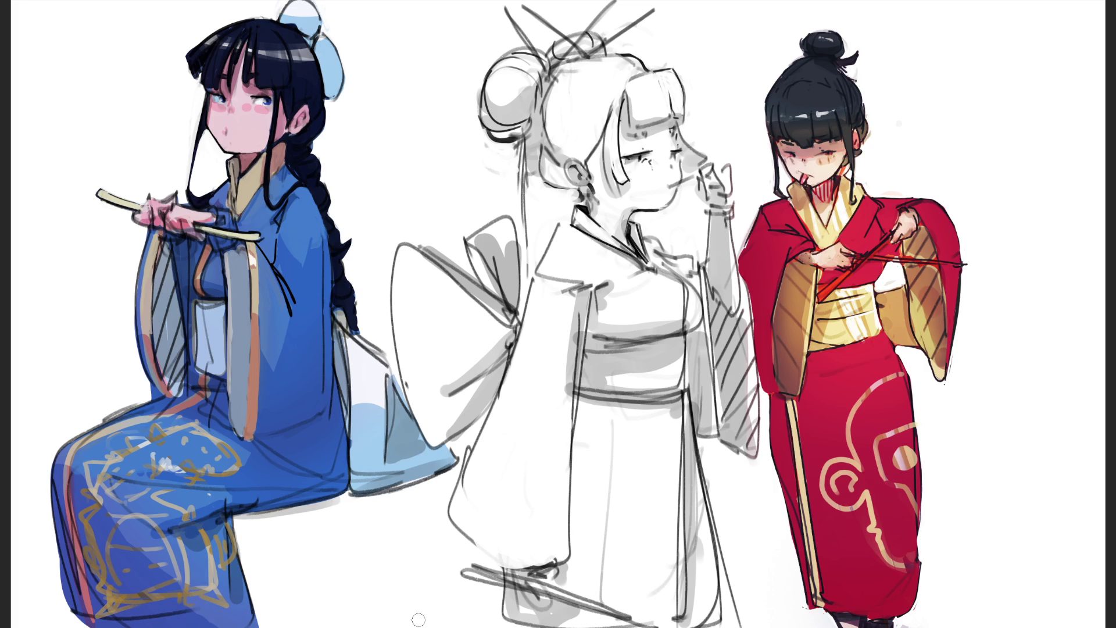